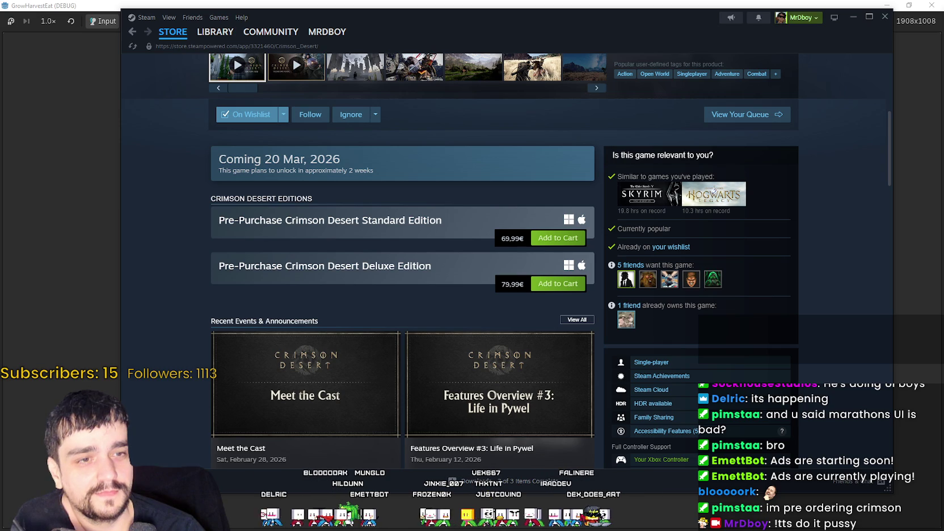
# Reload the Crimson Desert store page several times.
pyautogui.rightClick(792, 266)
pyautogui.click(814, 310)
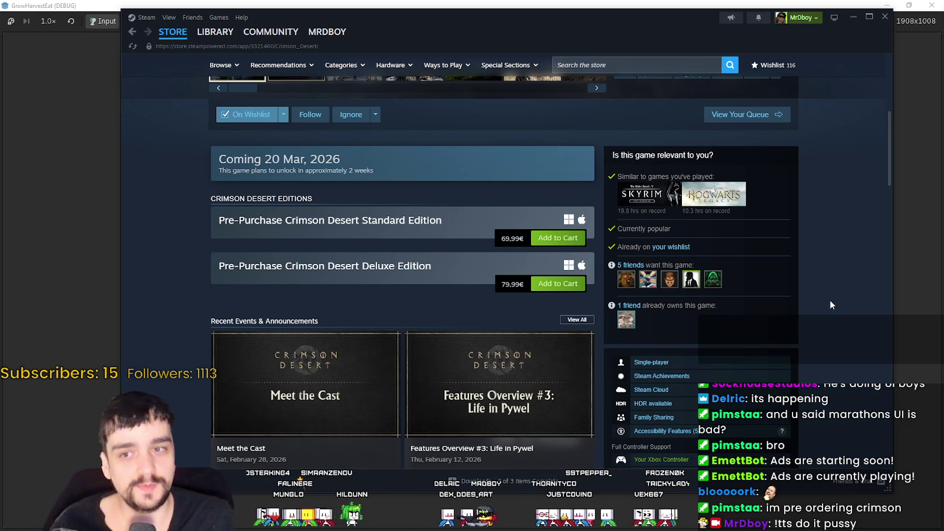
pyautogui.rightClick(810, 239)
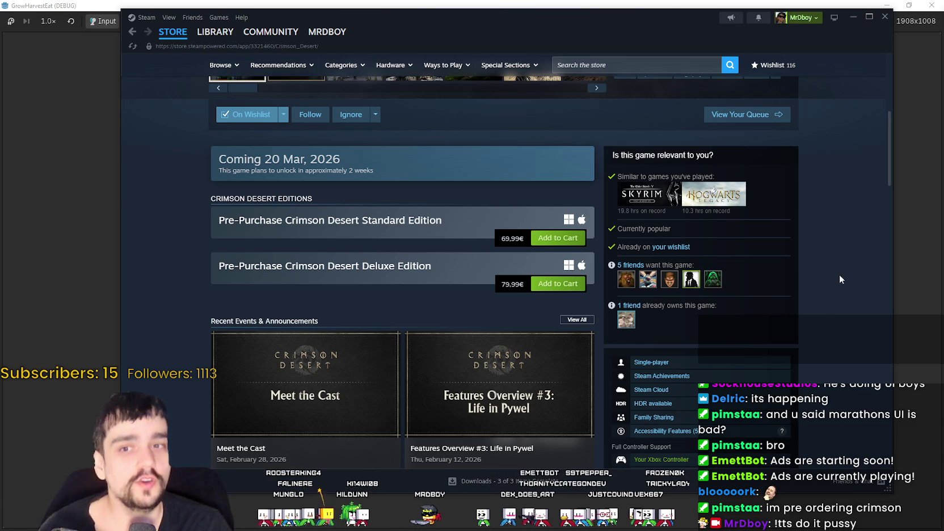
pyautogui.click(820, 293)
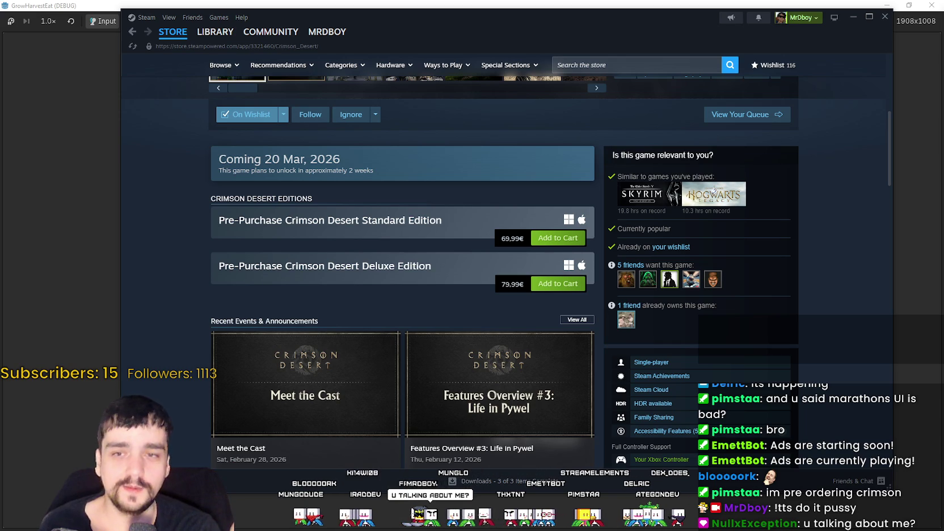
pyautogui.scroll(5, 765, 323)
pyautogui.scroll(-4, 810, 371)
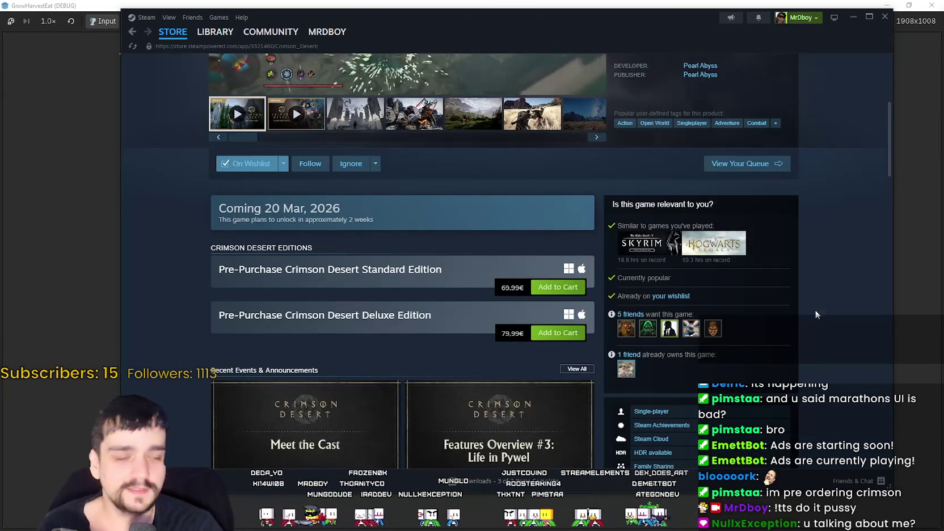
pyautogui.rightClick(814, 309)
pyautogui.click(833, 358)
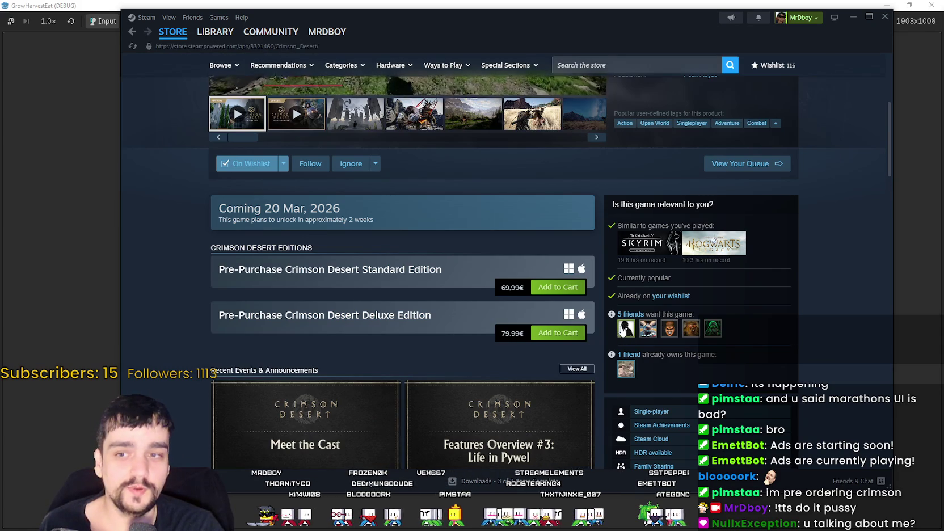
pyautogui.scroll(-2, 788, 278)
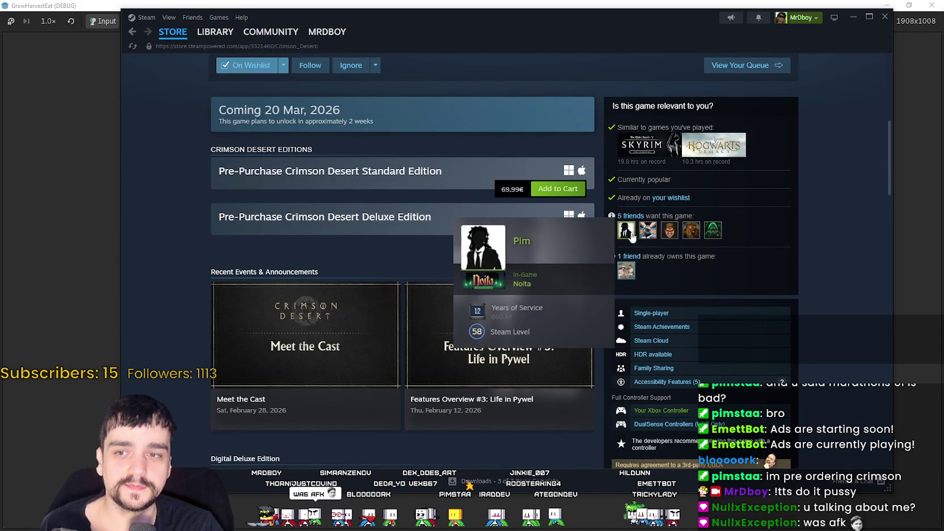
pyautogui.rightClick(827, 280)
pyautogui.click(841, 322)
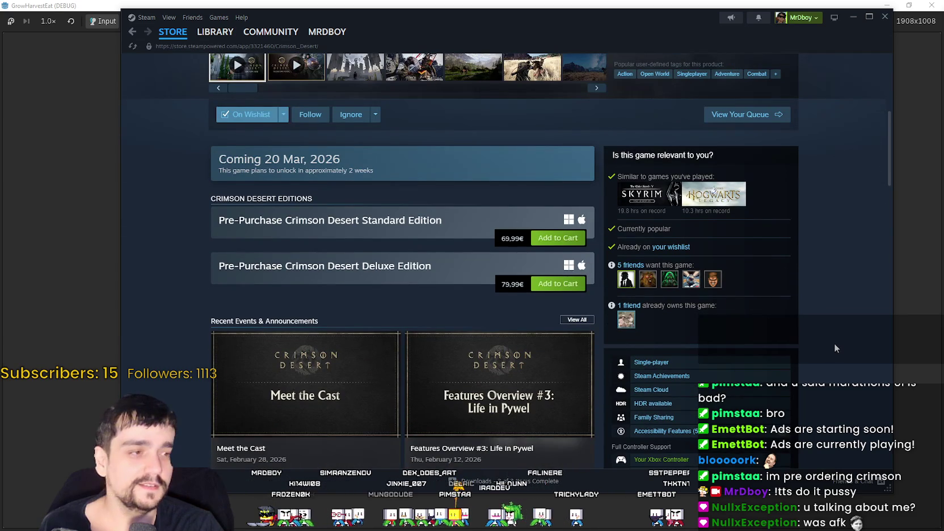
pyautogui.scroll(4, 833, 339)
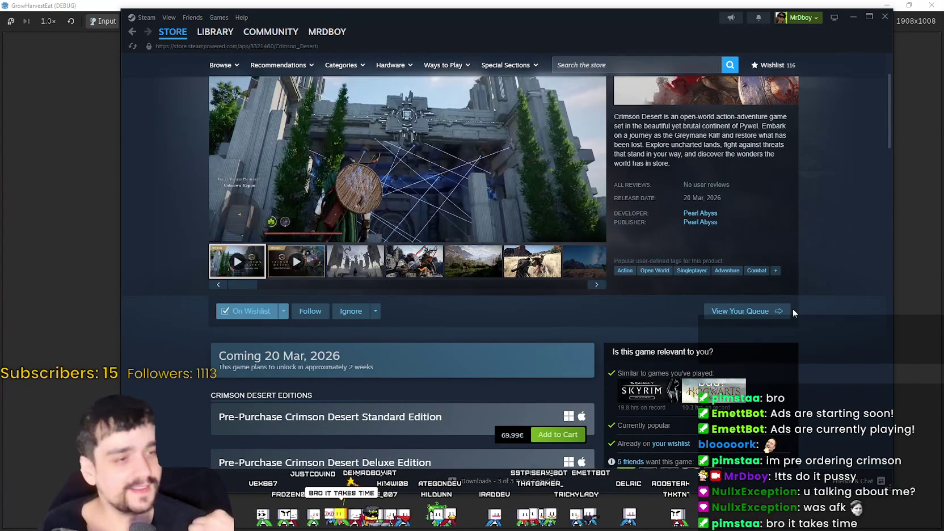
pyautogui.scroll(-3, 792, 308)
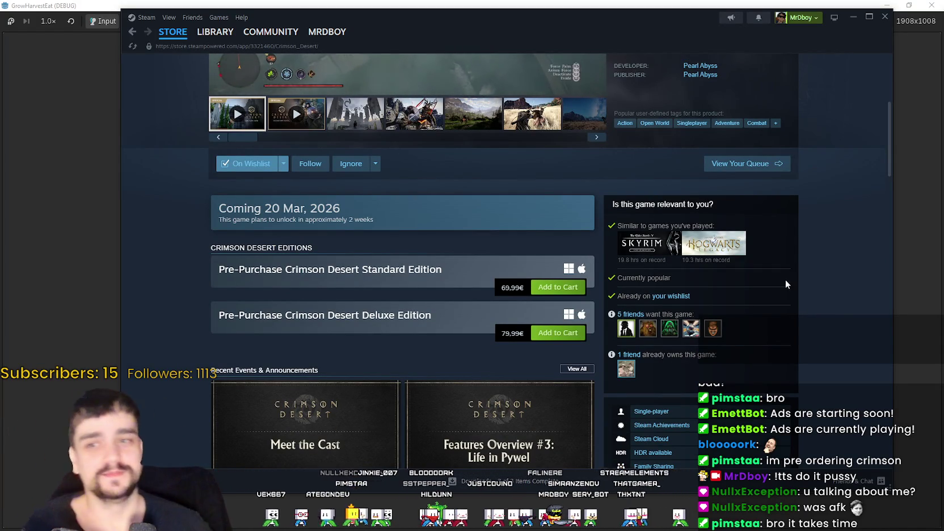
pyautogui.rightClick(786, 292)
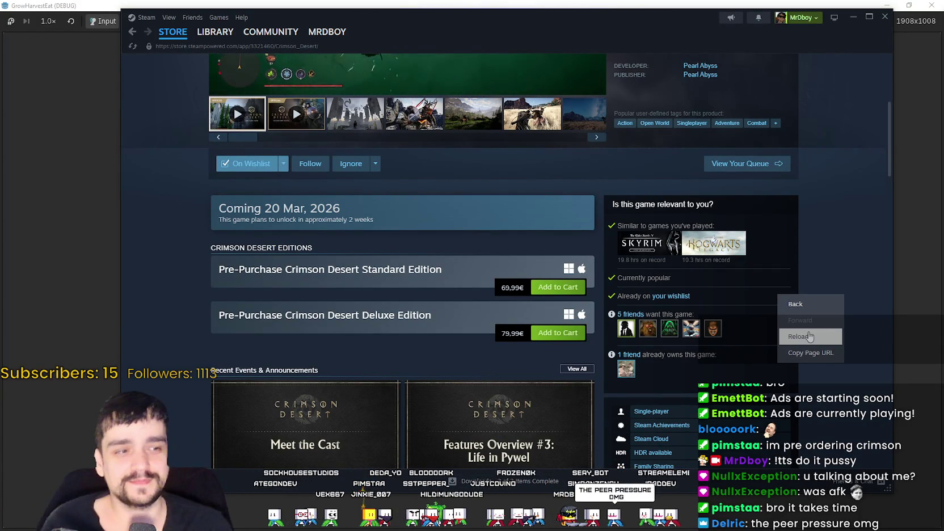
pyautogui.click(809, 336)
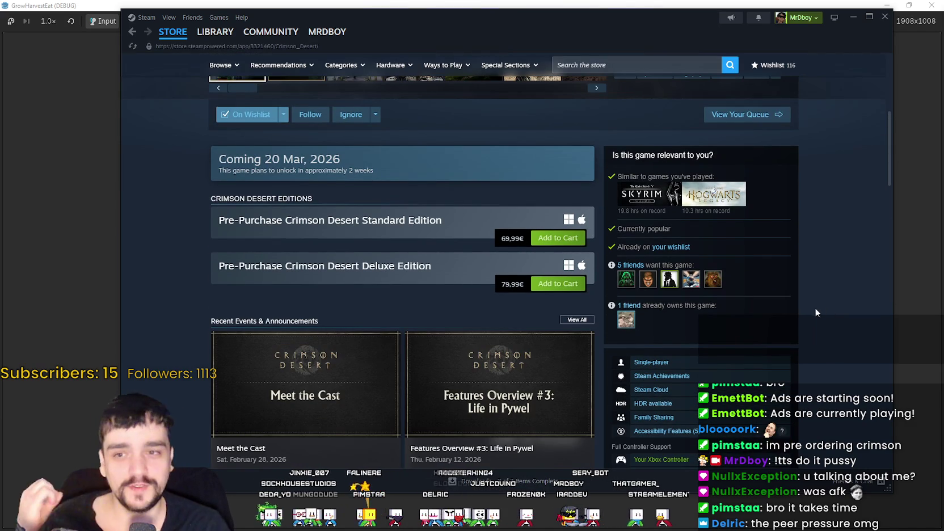
pyautogui.rightClick(831, 309)
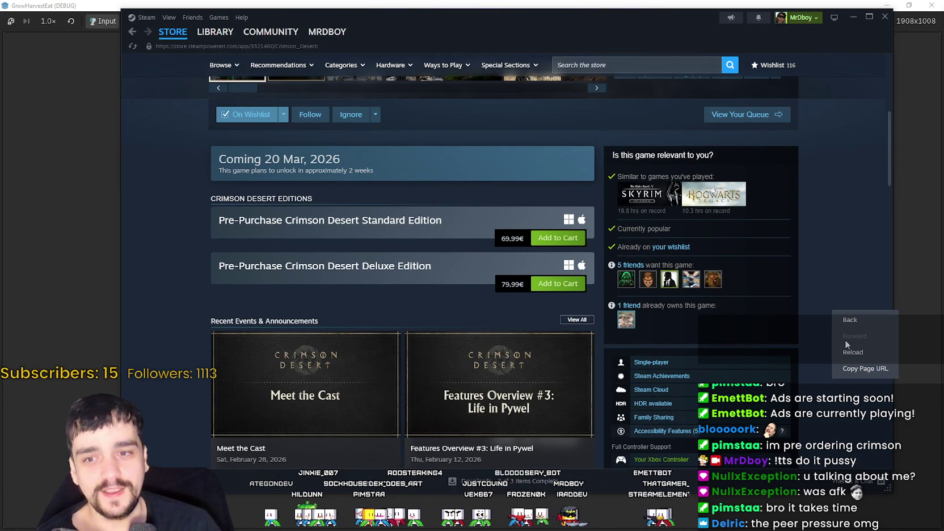
pyautogui.click(843, 345)
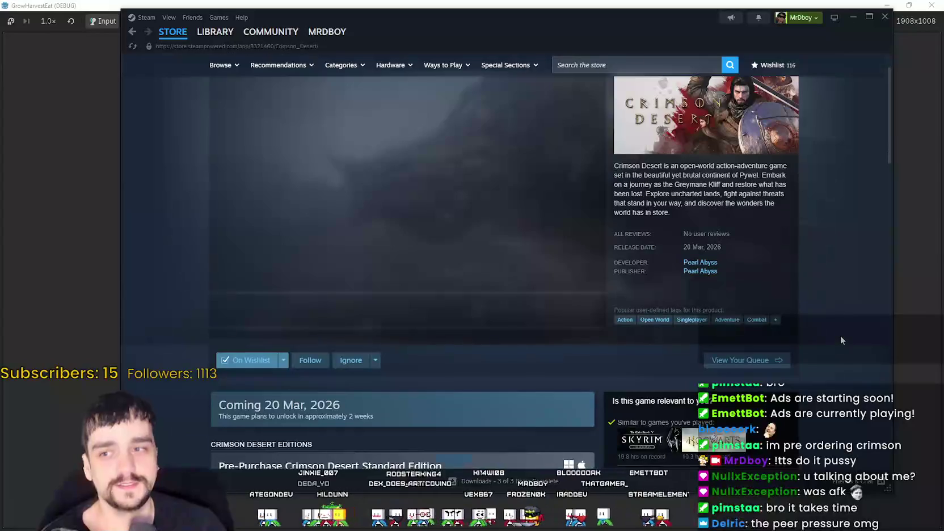
# View the third and fourth game screenshots, then go to the store front and minimize Steam.
pyautogui.click(380, 319)
pyautogui.click(427, 321)
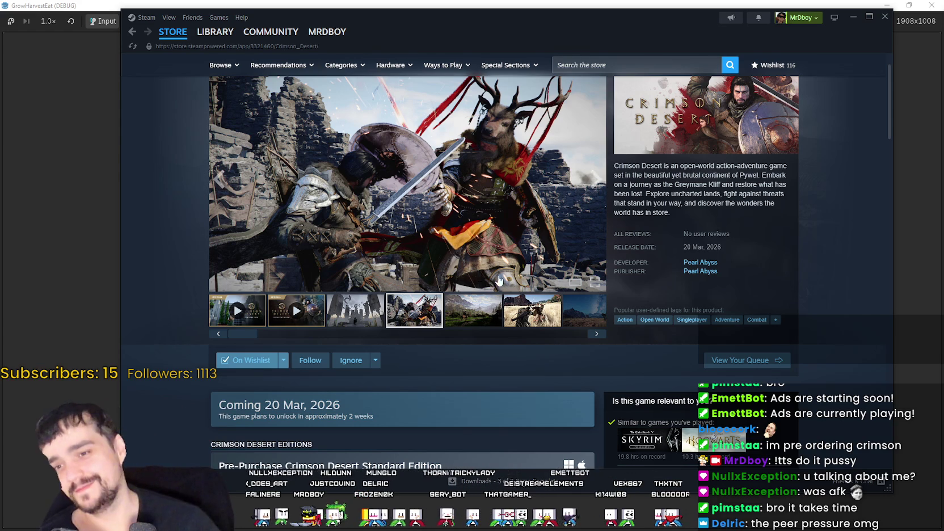
pyautogui.scroll(-5, 801, 319)
pyautogui.scroll(-2, 801, 319)
pyautogui.moveTo(396, 22); pyautogui.dragTo(379, 33)
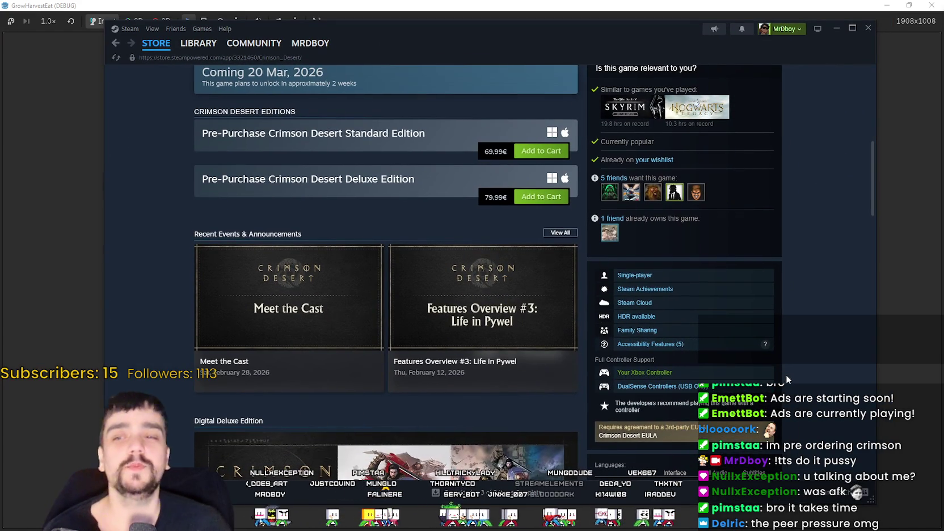
pyautogui.scroll(5, 786, 376)
pyautogui.click(152, 43)
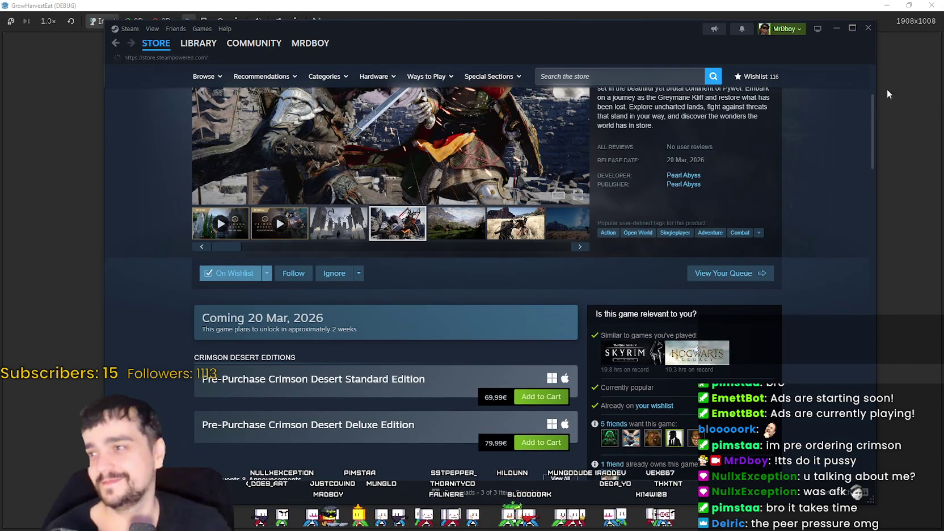
pyautogui.click(836, 28)
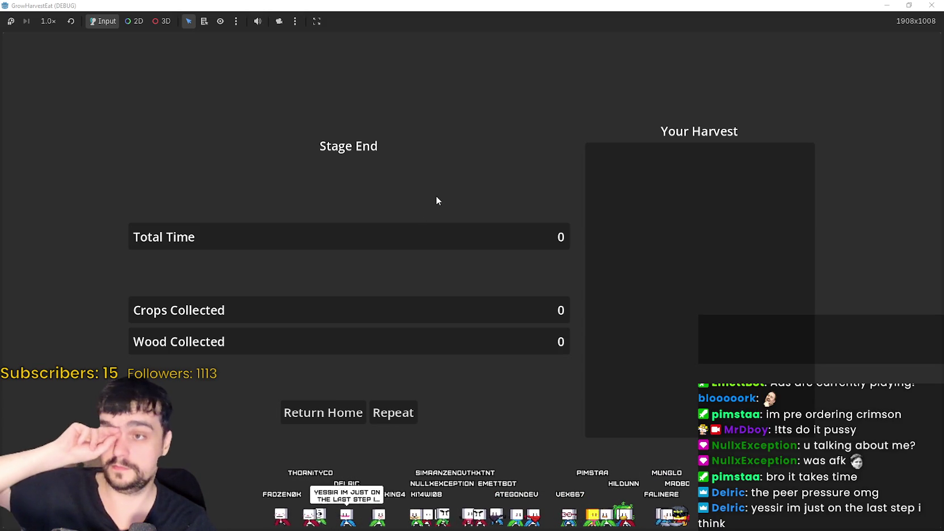
# Restore down the maximized GrowHarvestEat window to reveal the Godot editor.
pyautogui.click(908, 5)
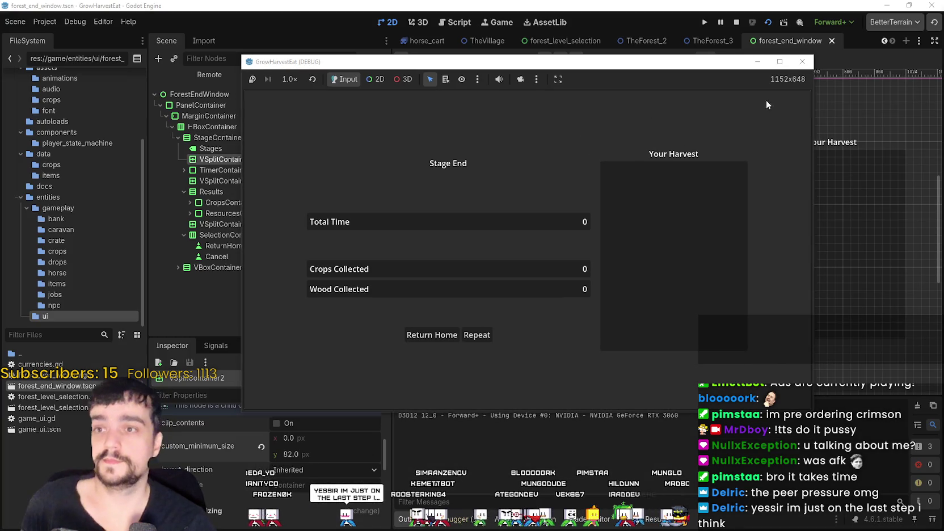
# Stop the running game and save the current scene.
pyautogui.click(736, 22)
pyautogui.scroll(-2, 739, 200)
pyautogui.scroll(2, 732, 196)
pyautogui.hotkey('ctrl', 's')
# Move the forest_level_selection scene tab after TheForest_3.
pyautogui.scroll(-2, 732, 194)
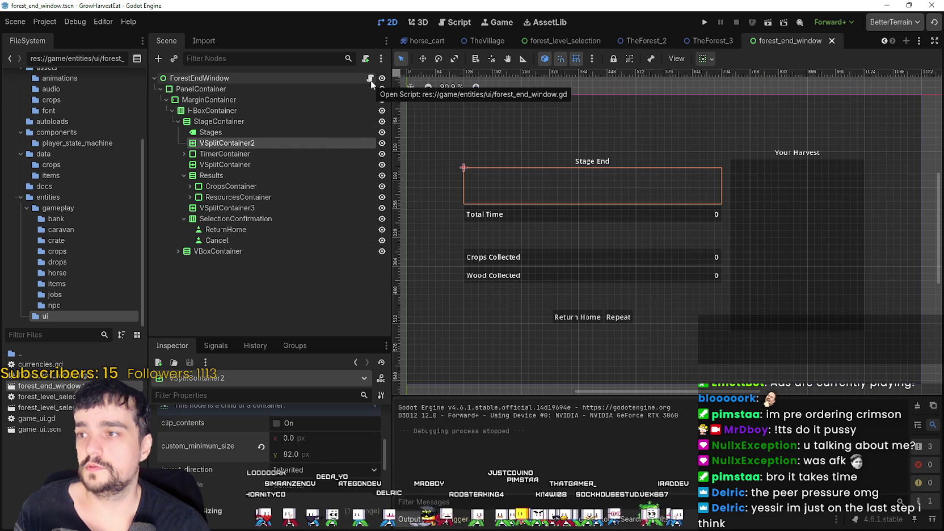
pyautogui.moveTo(549, 45); pyautogui.dragTo(754, 45)
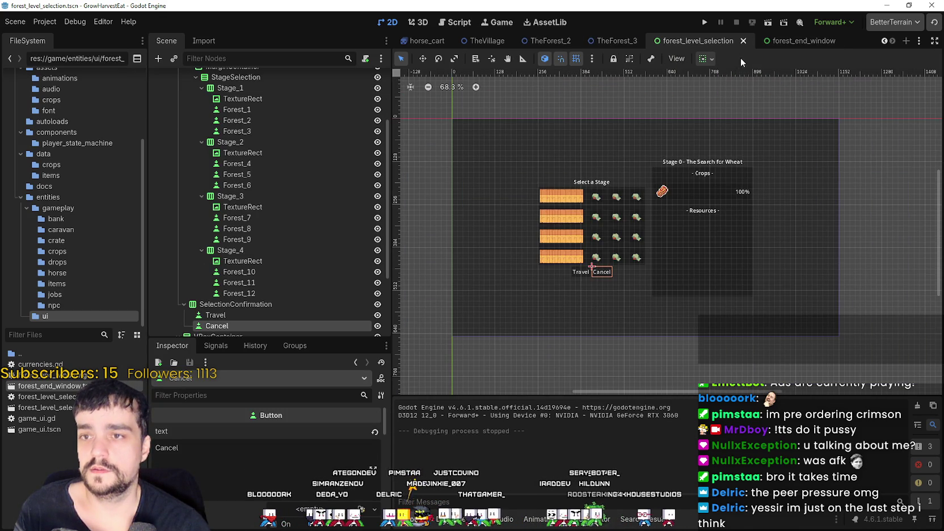
pyautogui.scroll(2, 734, 191)
pyautogui.scroll(-2, 731, 202)
pyautogui.scroll(4, 728, 210)
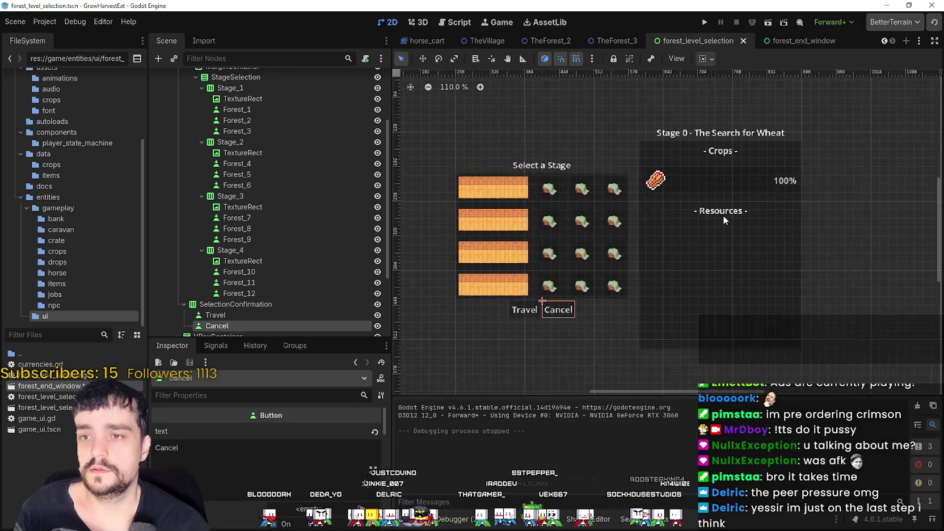
pyautogui.scroll(-2, 722, 213)
pyautogui.scroll(-3, 295, 293)
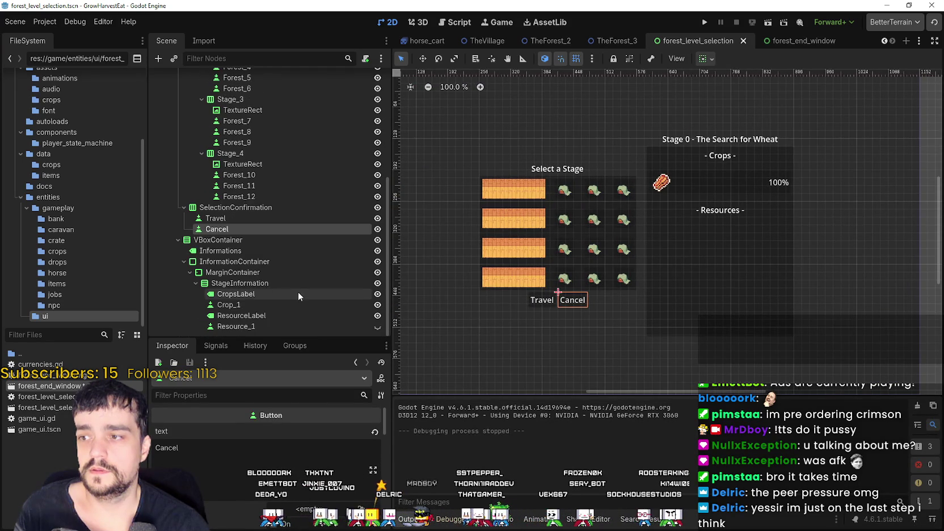
# Inspect the Crop_1 and Resource_1 rows and save forest_level_selection.
pyautogui.click(280, 305)
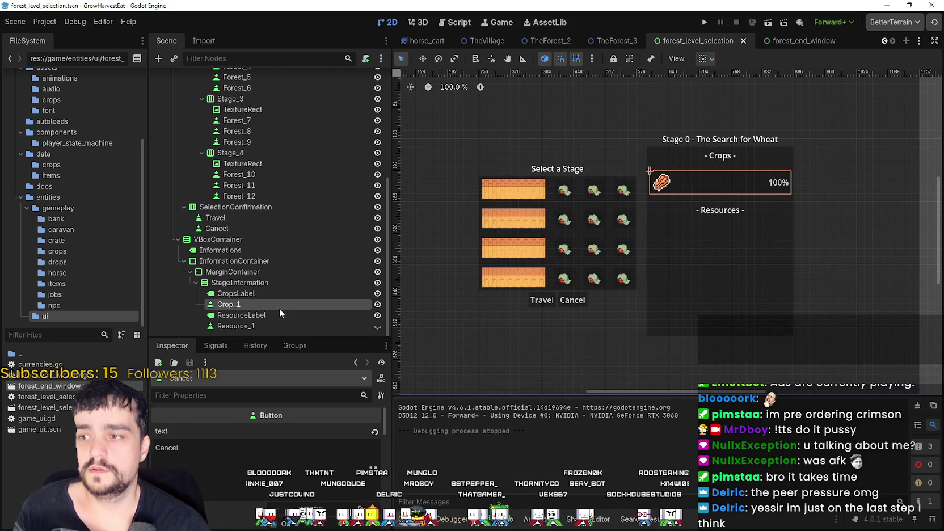
pyautogui.click(281, 325)
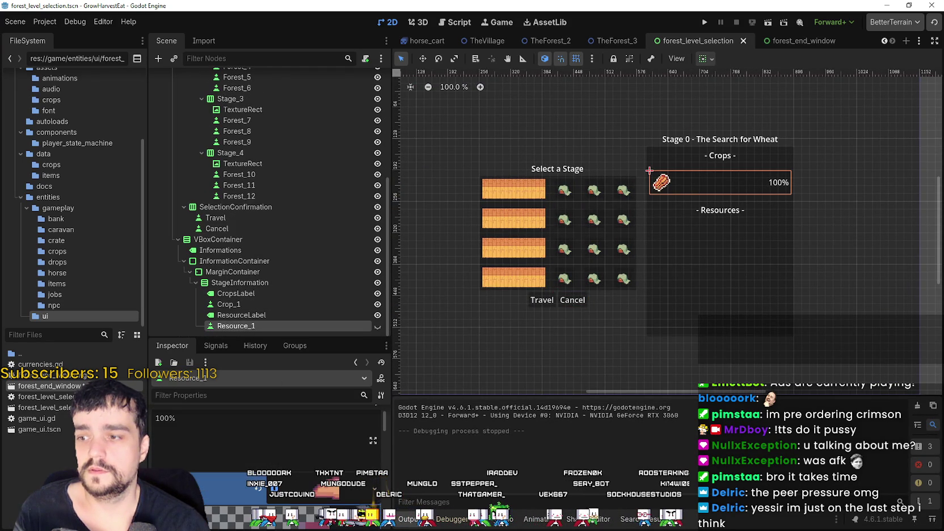
pyautogui.hotkey('ctrl', 's')
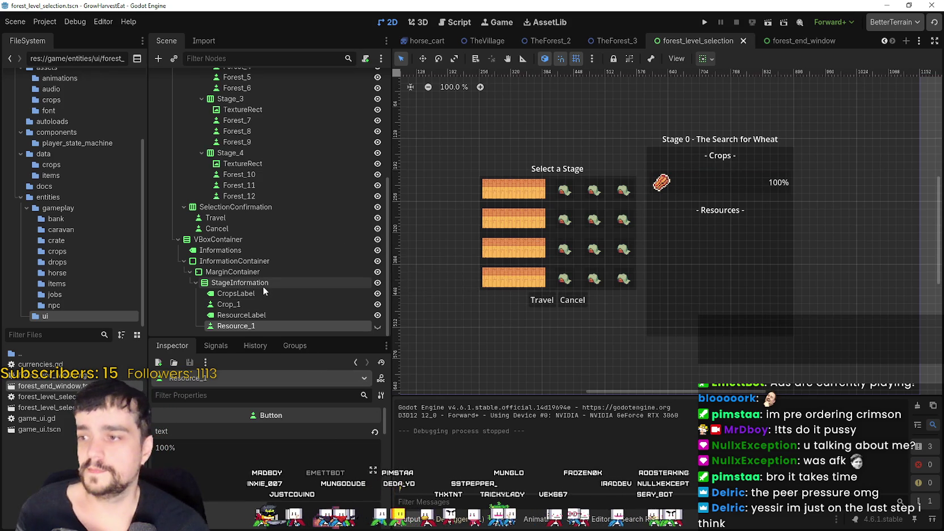
pyautogui.scroll(4, 723, 158)
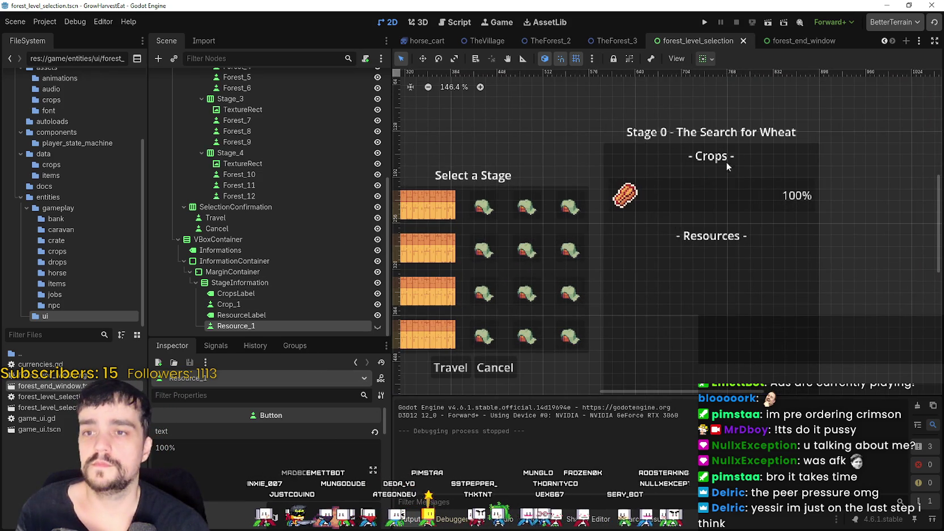
pyautogui.click(262, 304)
pyautogui.hotkey('ctrl', 's')
# Begin editing the Crop_1 row's 100% percentage label text.
pyautogui.scroll(-3, 699, 212)
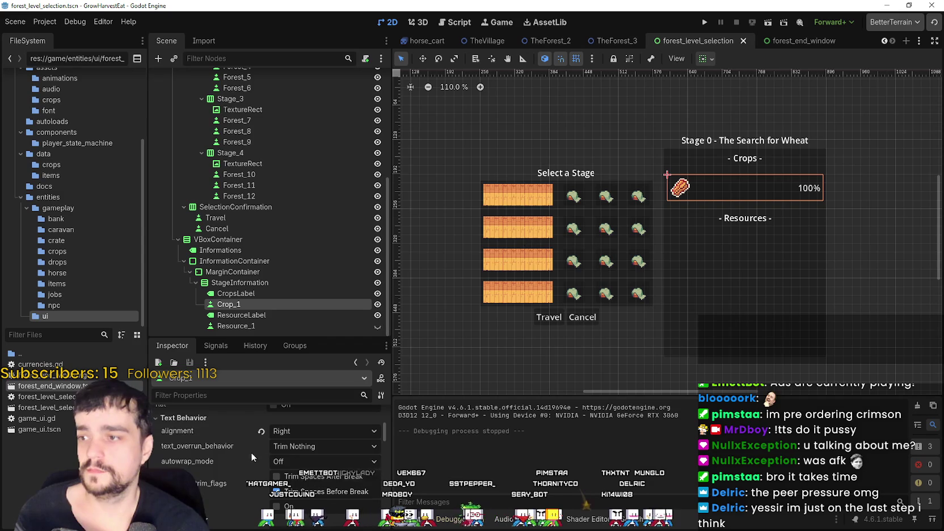
pyautogui.scroll(5, 269, 448)
pyautogui.click(274, 448)
pyautogui.scroll(3, 713, 175)
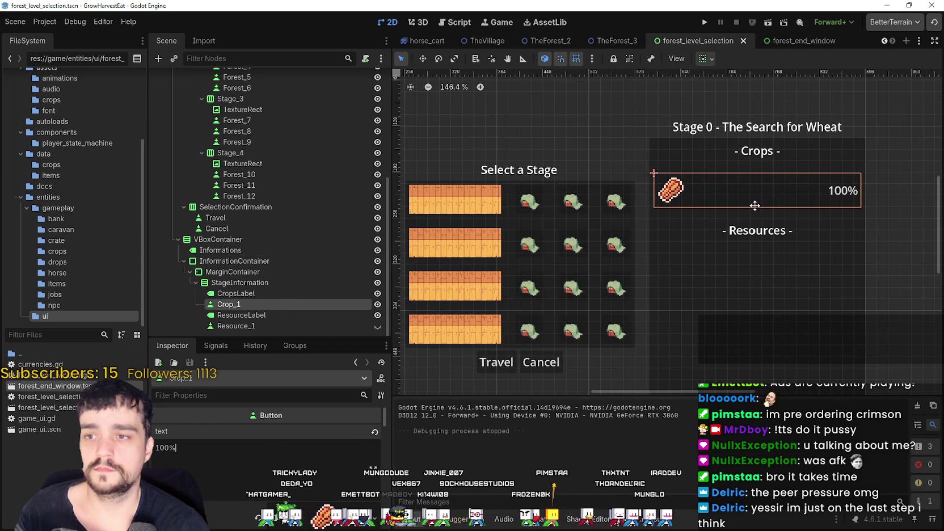
pyautogui.scroll(1, 256, 220)
pyautogui.scroll(5, 266, 203)
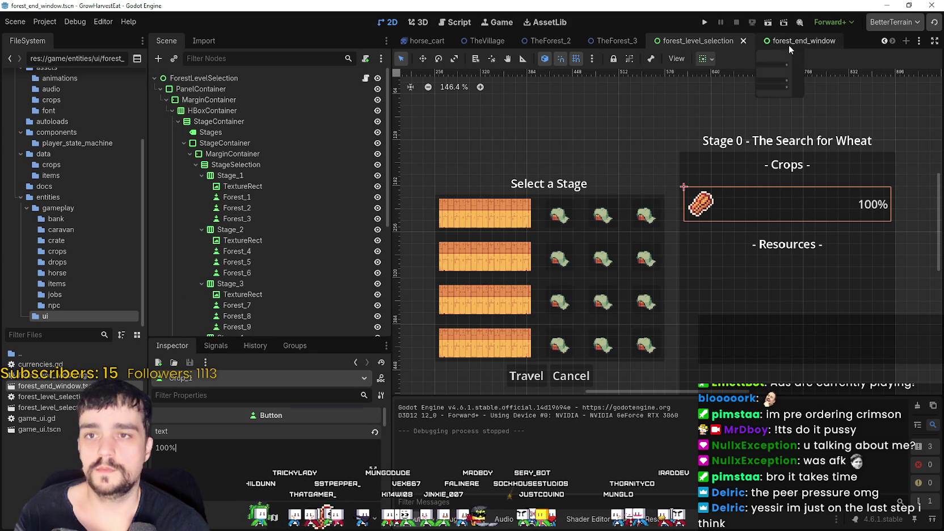
# Check the ForestEndWindow root in forest_end_window, then switch to the TheForest_1 scene.
pyautogui.click(788, 44)
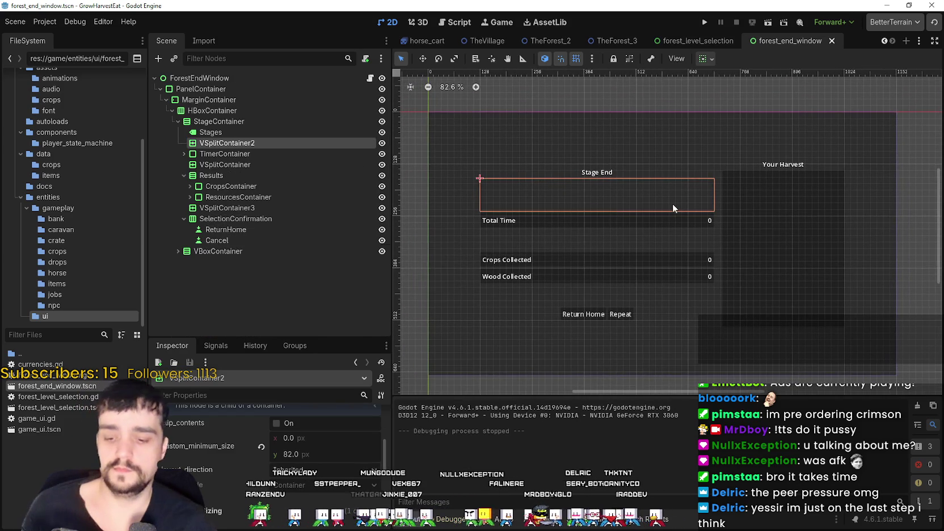
pyautogui.click(284, 78)
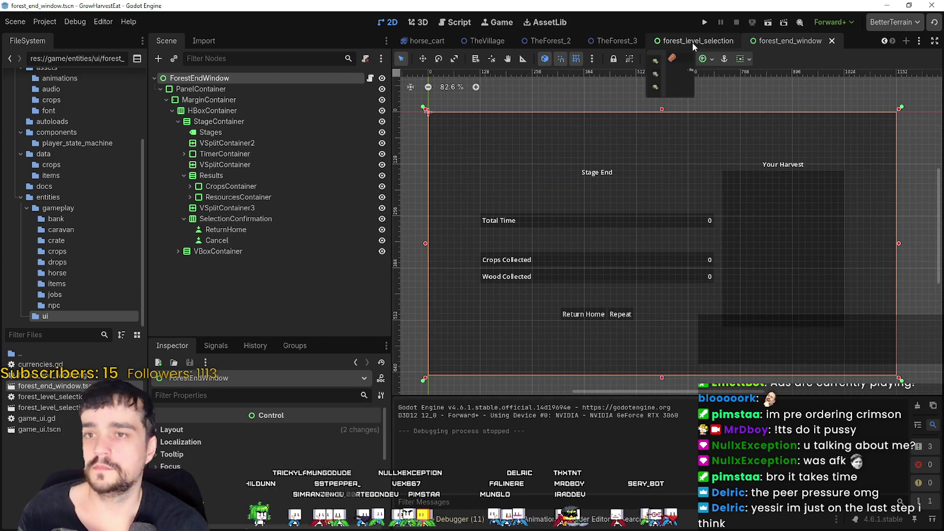
pyautogui.click(882, 41)
pyautogui.click(882, 41)
pyautogui.click(883, 41)
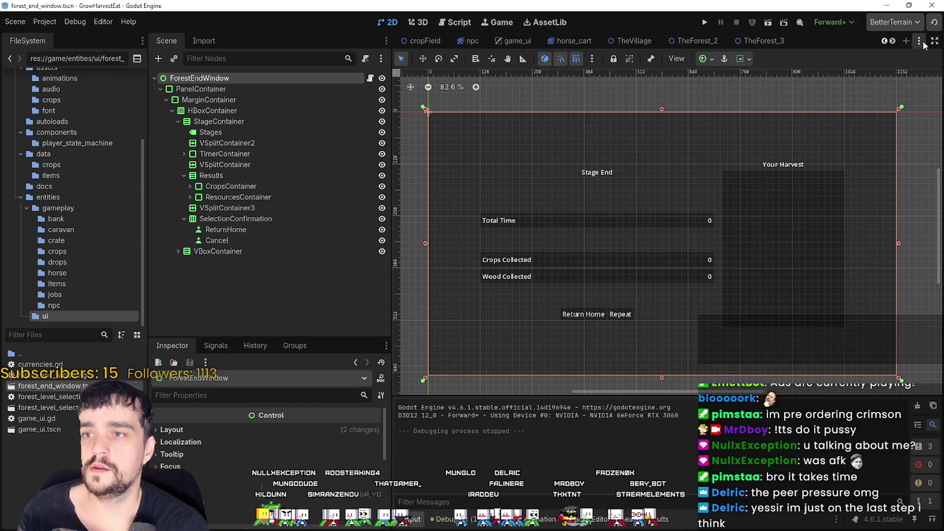
pyautogui.click(883, 42)
pyautogui.click(883, 41)
pyautogui.click(883, 41)
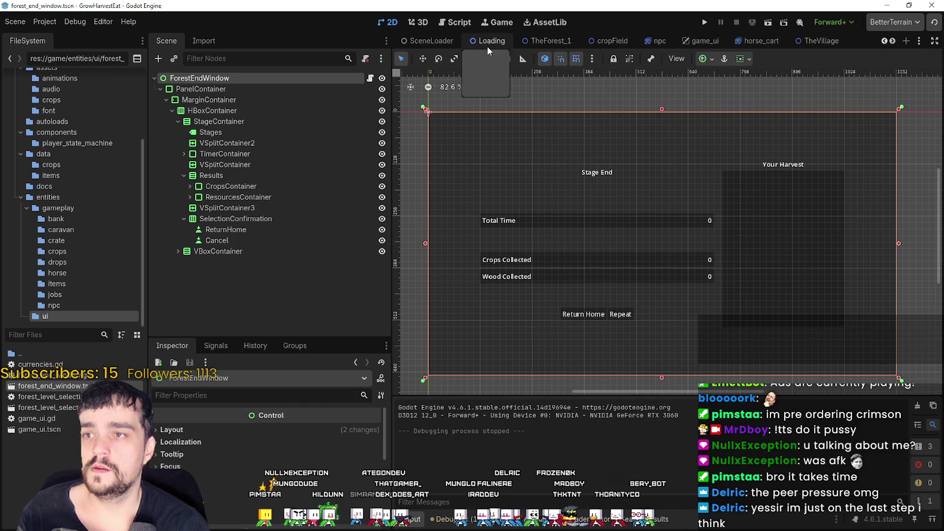
pyautogui.click(549, 41)
# Move HarvestFlow out of CropField to the scene root and select GameUI.
pyautogui.scroll(-1, 503, 243)
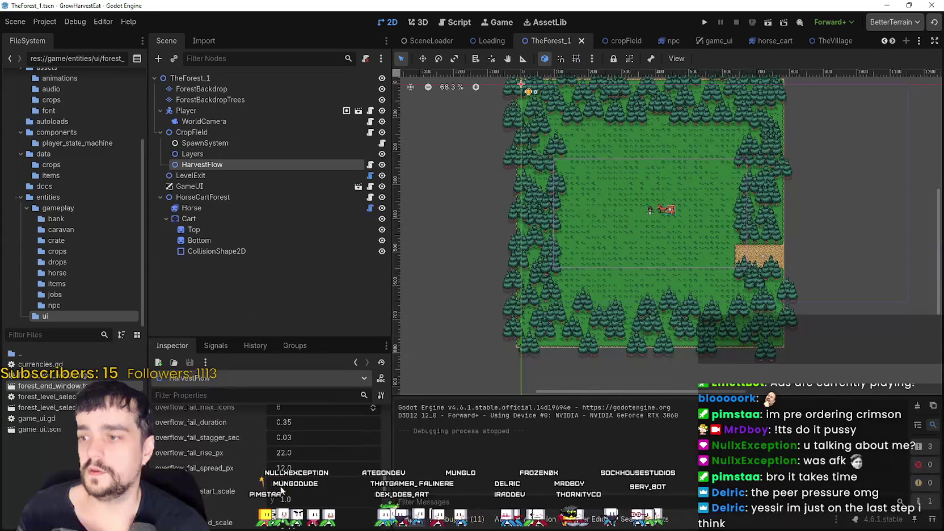
pyautogui.scroll(5, 239, 448)
pyautogui.moveTo(209, 208)
pyautogui.mouseDown()
pyautogui.moveTo(213, 218)
pyautogui.moveTo(155, 194)
pyautogui.moveTo(183, 187)
pyautogui.moveTo(189, 207)
pyautogui.mouseUp()
pyautogui.click(186, 177)
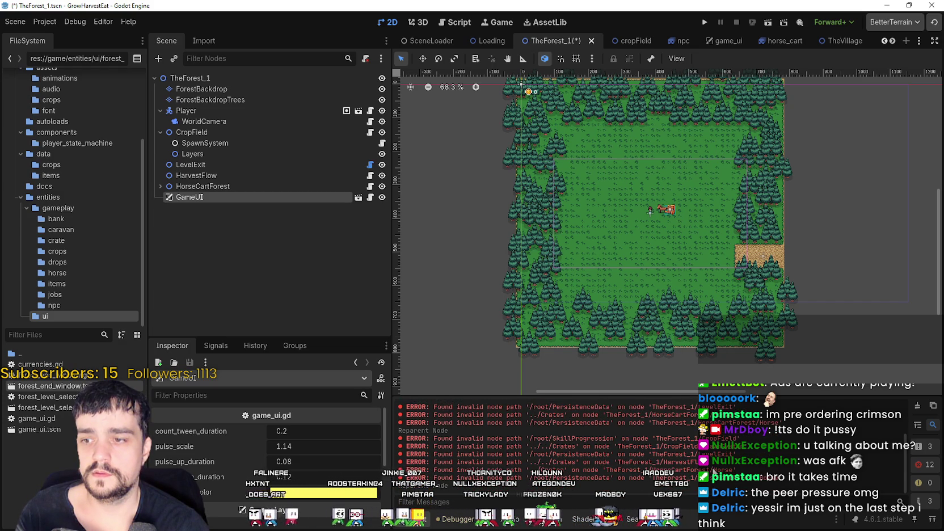
# Instance forest_end_window.tscn under GameUI, found by searching 'end', and save TheForest_1.
pyautogui.rightClick(235, 202)
pyautogui.click(281, 195)
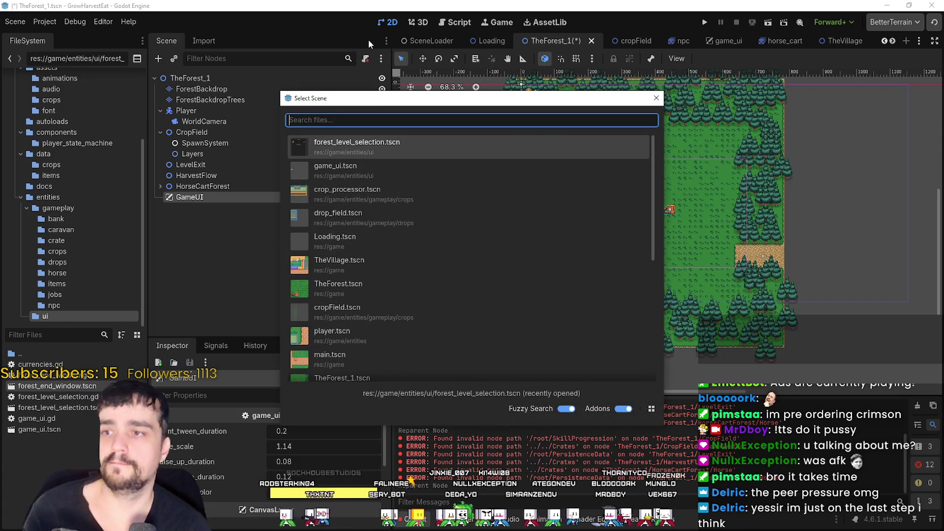
pyautogui.write('end')
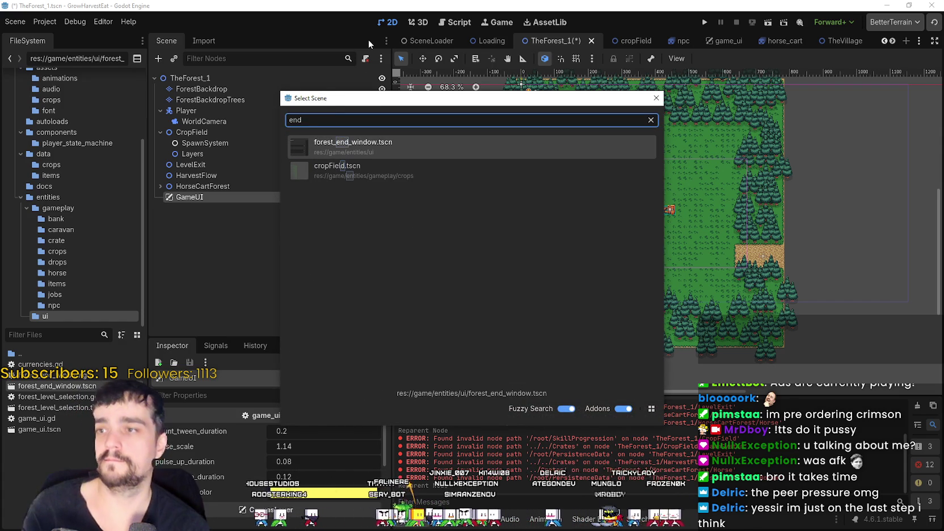
pyautogui.doubleClick(359, 149)
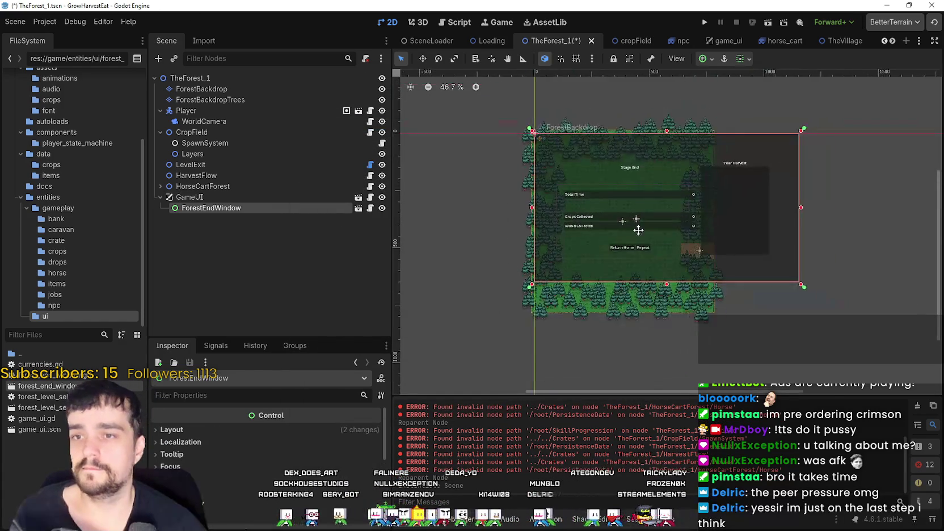
pyautogui.scroll(1, 645, 229)
pyautogui.hotkey('ctrl', 's')
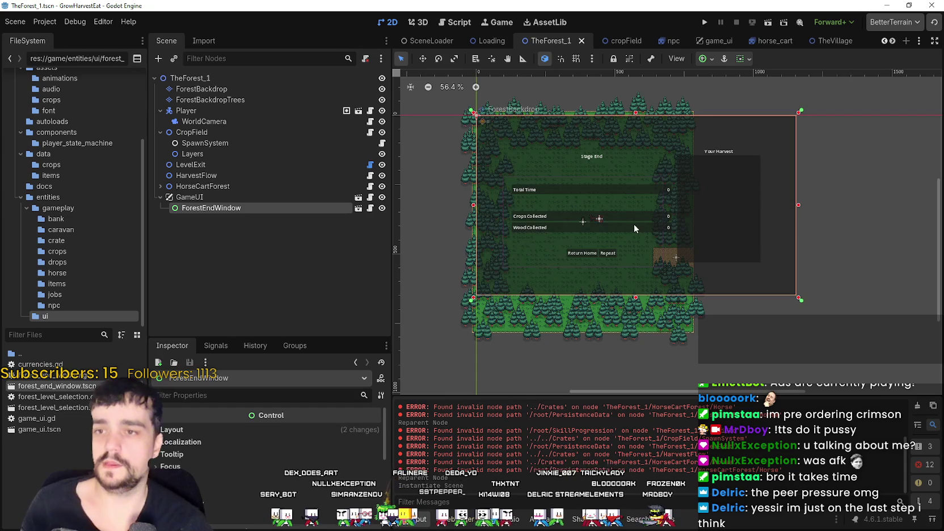
# Hide ForestEndWindow in the editor view and save TheForest_1.
pyautogui.press('h')
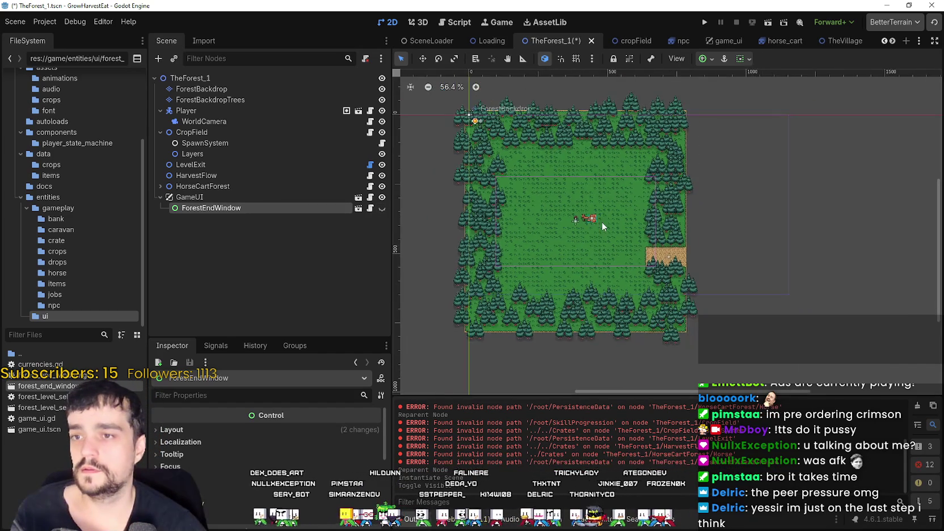
pyautogui.scroll(8, 657, 251)
pyautogui.hotkey('ctrl', 's')
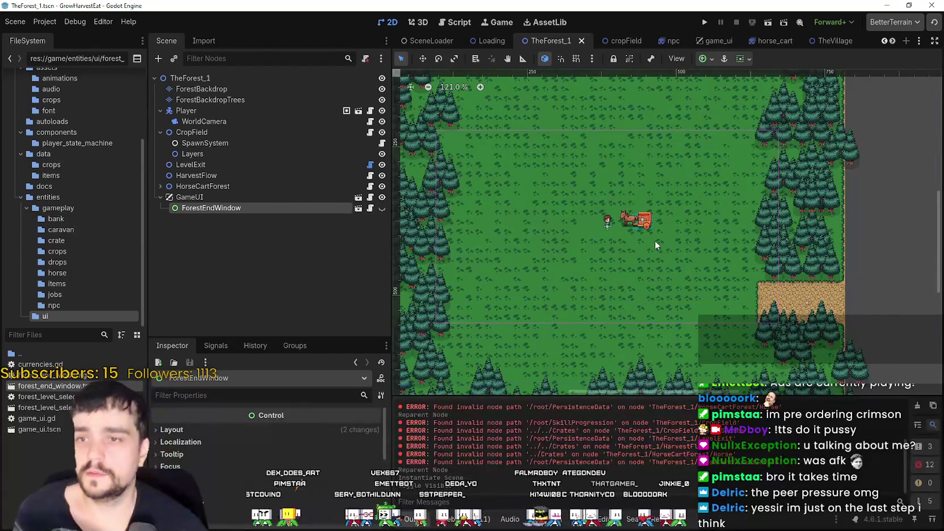
pyautogui.scroll(1, 655, 240)
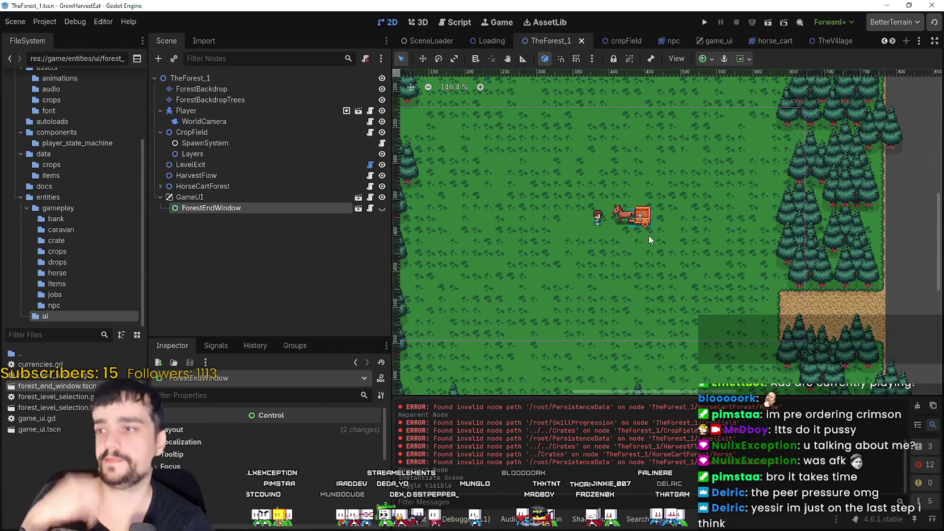
pyautogui.scroll(1, 645, 237)
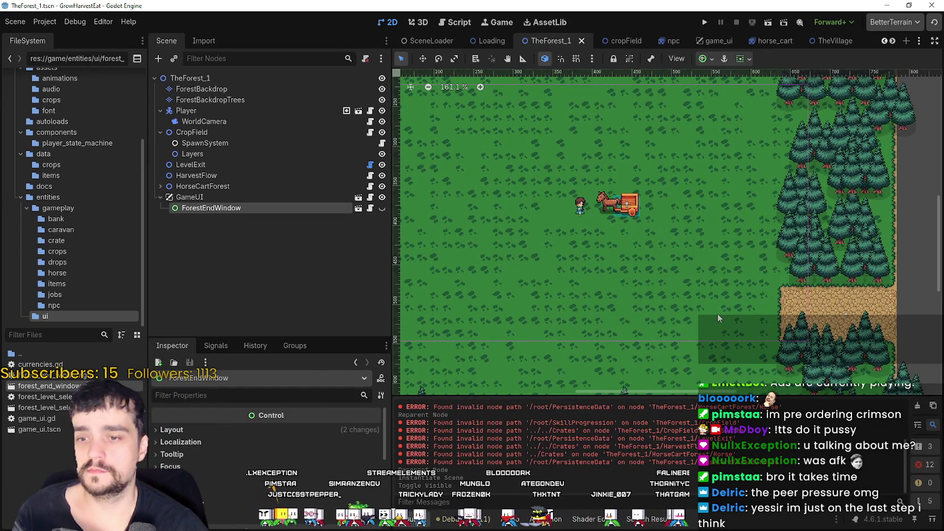
# Run the game, start a new game and ride the horse to the forest field.
pyautogui.click(704, 23)
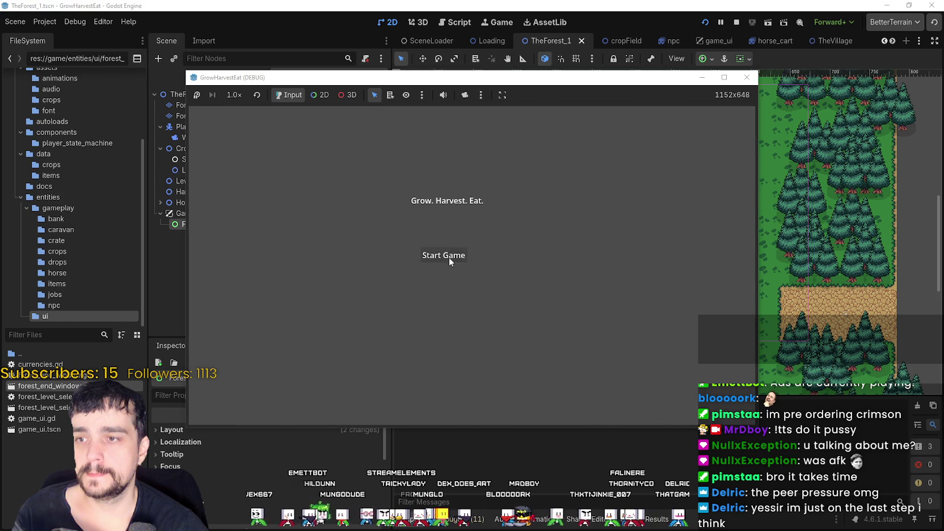
pyautogui.click(448, 257)
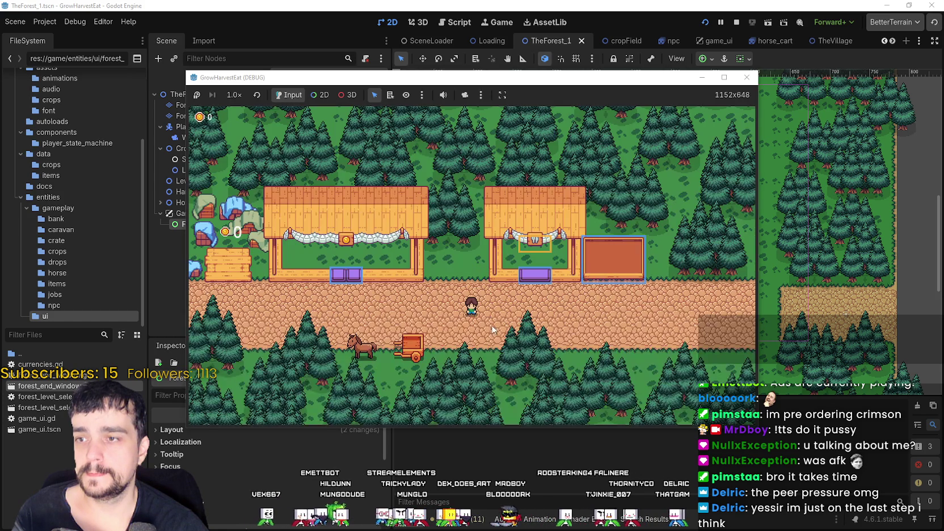
pyautogui.press('a')
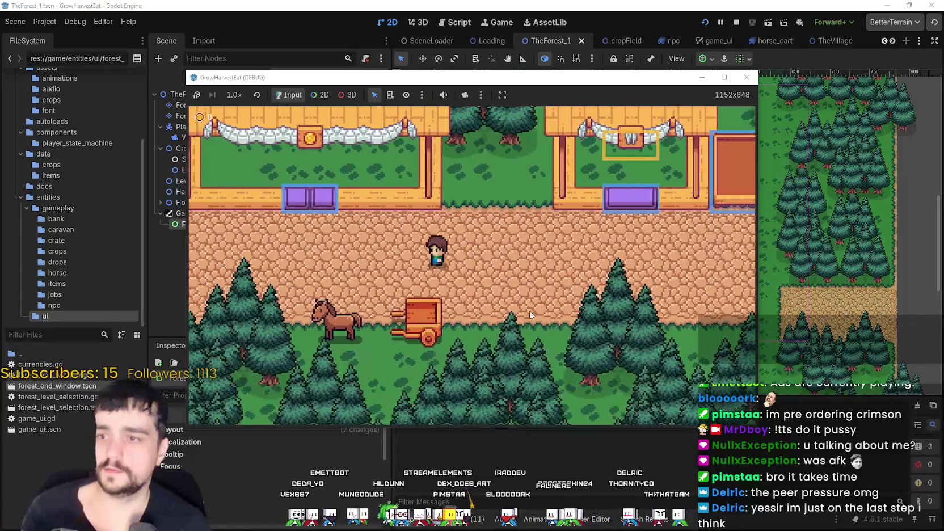
pyautogui.press('s')
pyautogui.press('e')
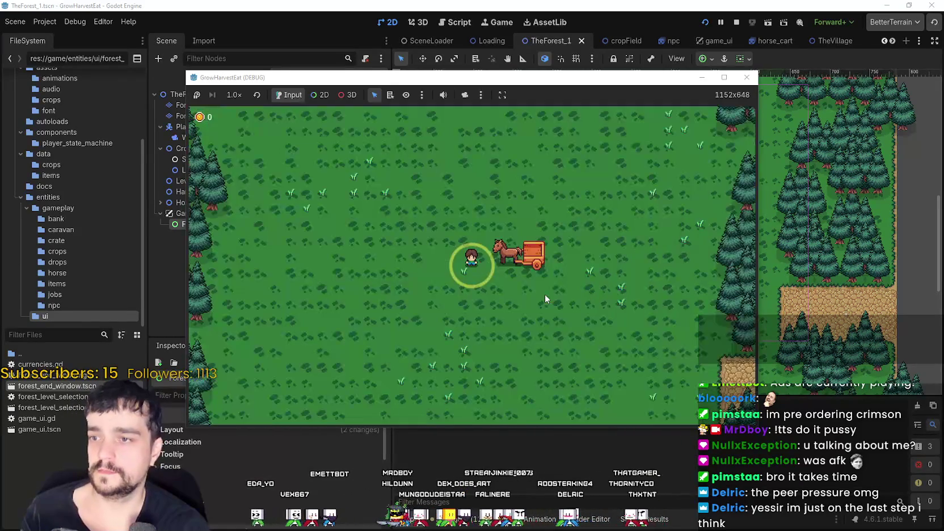
pyautogui.click(724, 77)
pyautogui.click(910, 4)
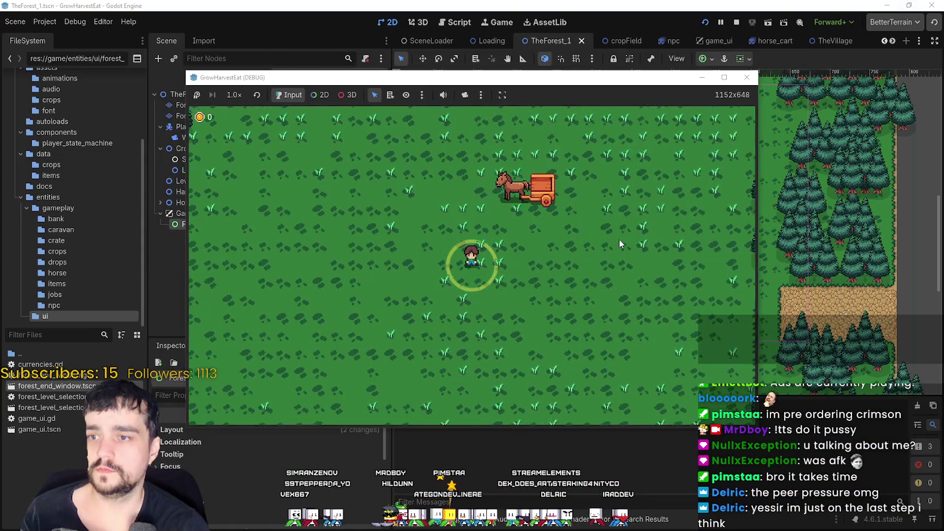
pyautogui.press('w')
# Set game speed to 16.0× then back to 1.0×, and close the game with F8.
pyautogui.click(234, 95)
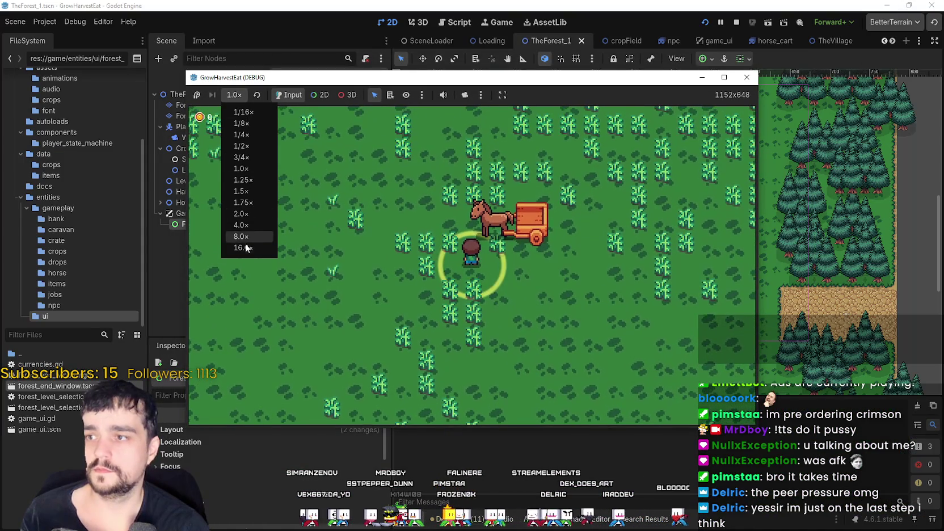
pyautogui.click(243, 248)
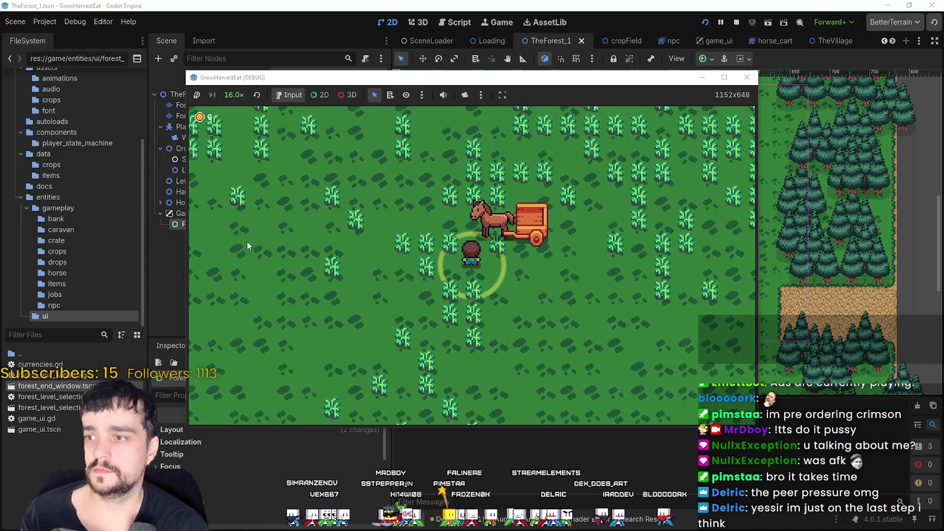
pyautogui.click(233, 95)
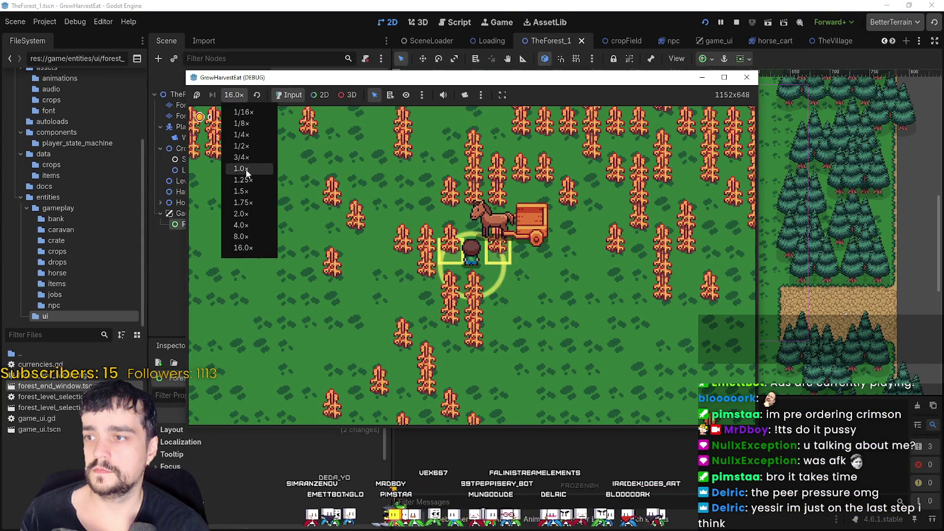
pyautogui.click(245, 169)
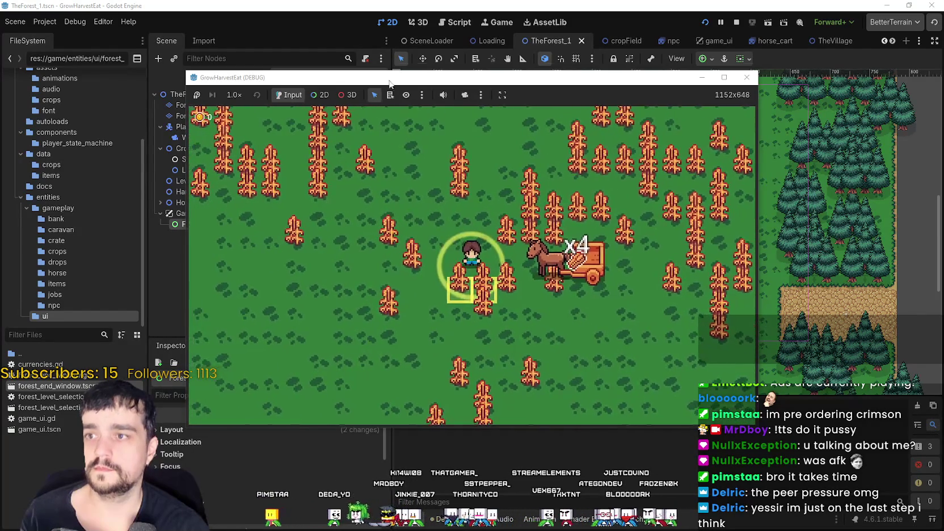
pyautogui.moveTo(378, 83); pyautogui.dragTo(421, 75)
pyautogui.scroll(-3, 481, 263)
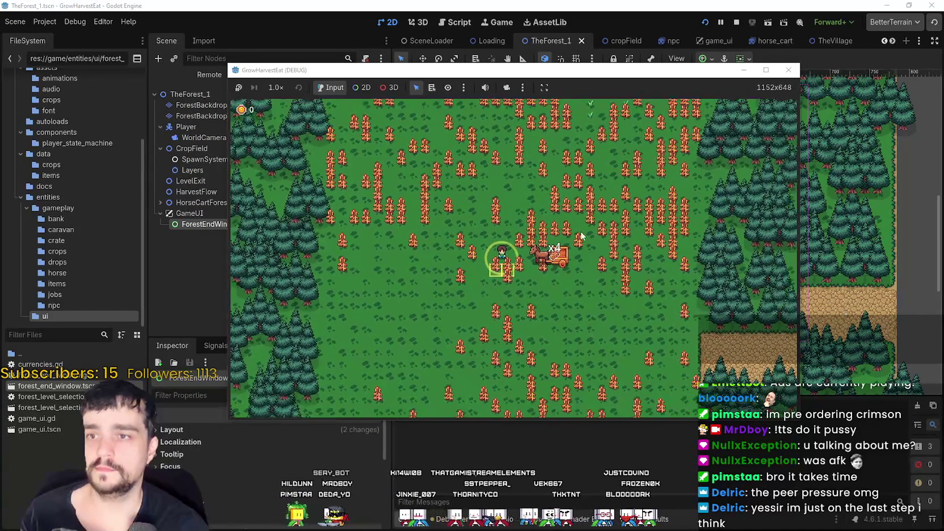
pyautogui.press('F8')
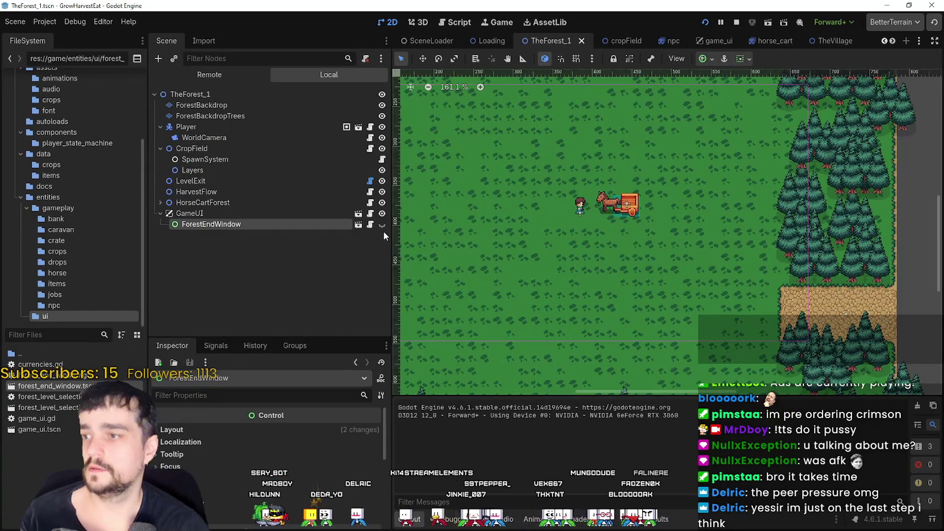
# Make ForestEndWindow visible again and run the scene with F6 to preview it.
pyautogui.click(381, 225)
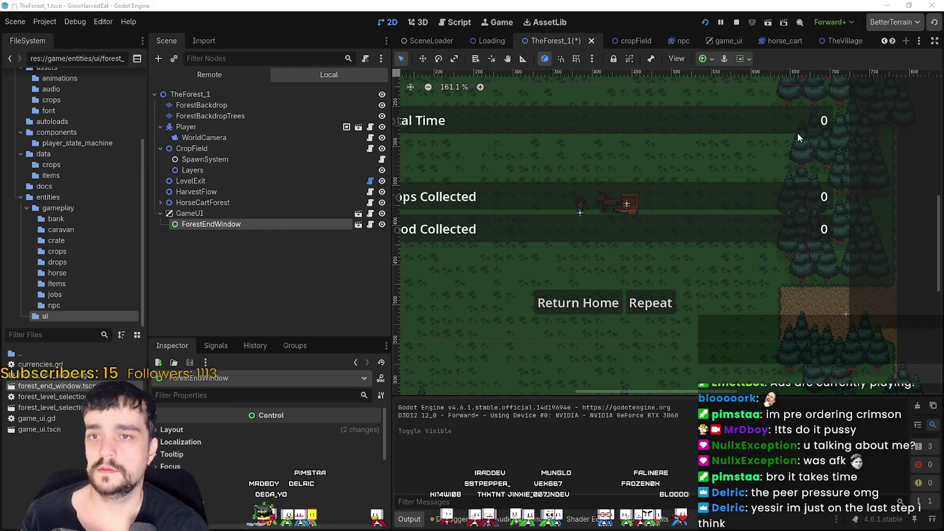
pyautogui.press('F6')
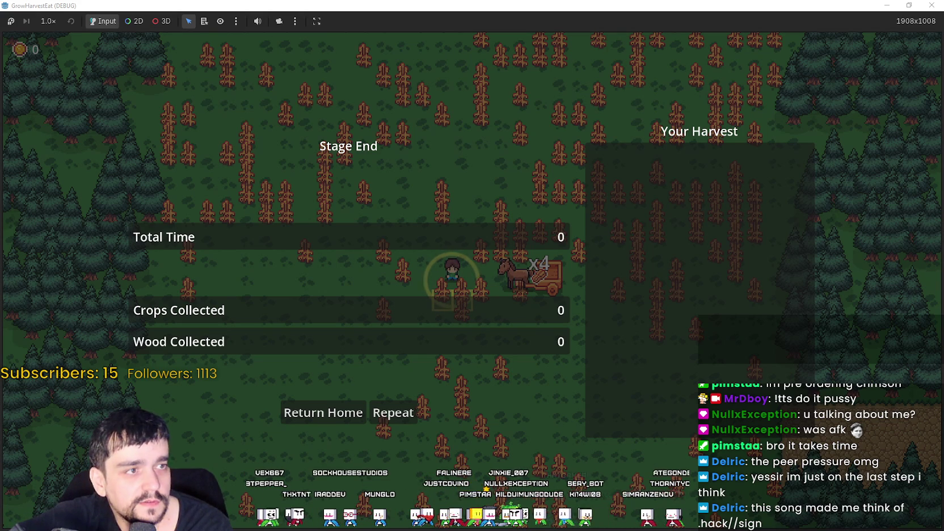
pyautogui.hotkey('alt', 'Tab')
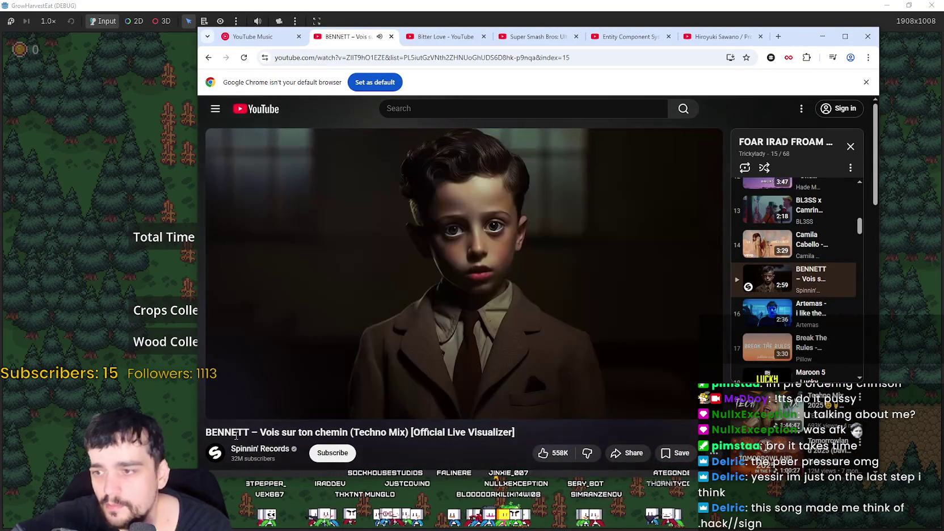
pyautogui.scroll(-1, 237, 435)
pyautogui.scroll(1, 255, 434)
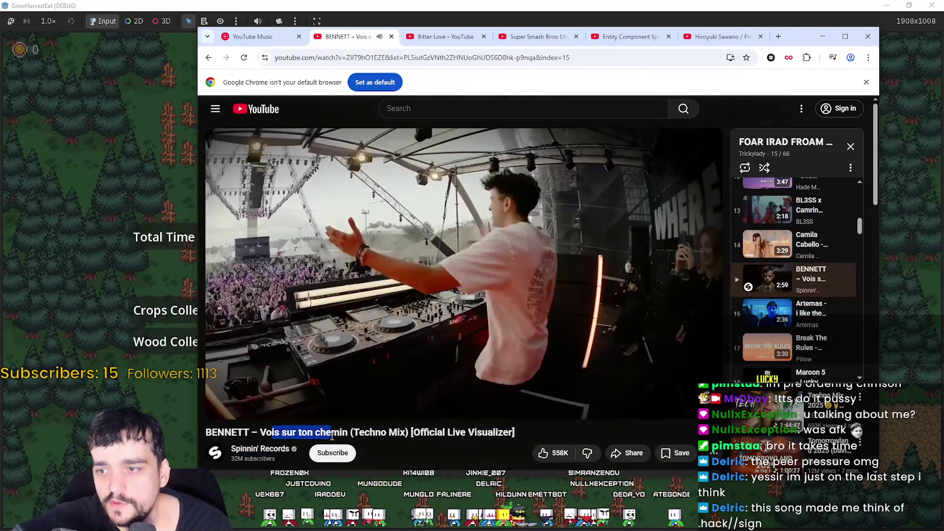
pyautogui.moveTo(271, 432); pyautogui.dragTo(329, 431)
pyautogui.click(328, 430)
pyautogui.moveTo(792, 35); pyautogui.dragTo(943, 40)
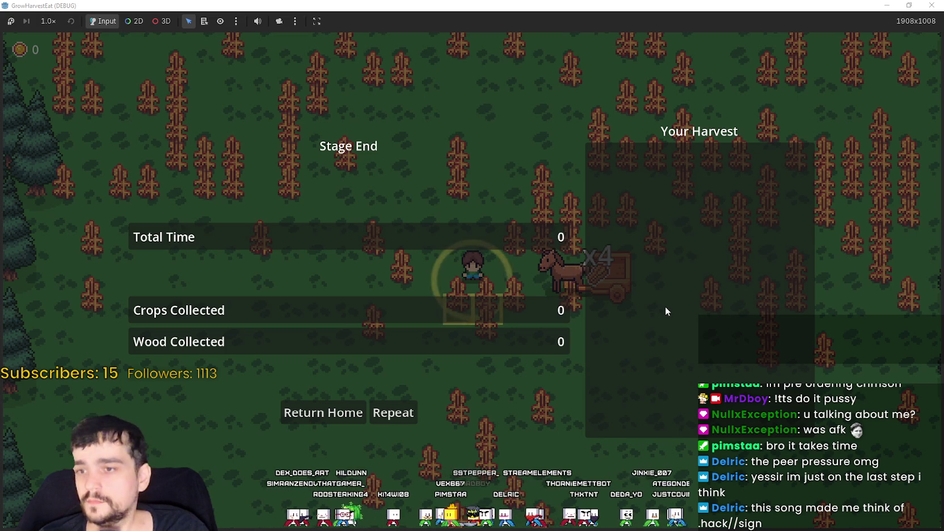
# Stop the game, hide ForestEndWindow again, and save TheForest_1.
pyautogui.moveTo(770, 10); pyautogui.dragTo(808, 57)
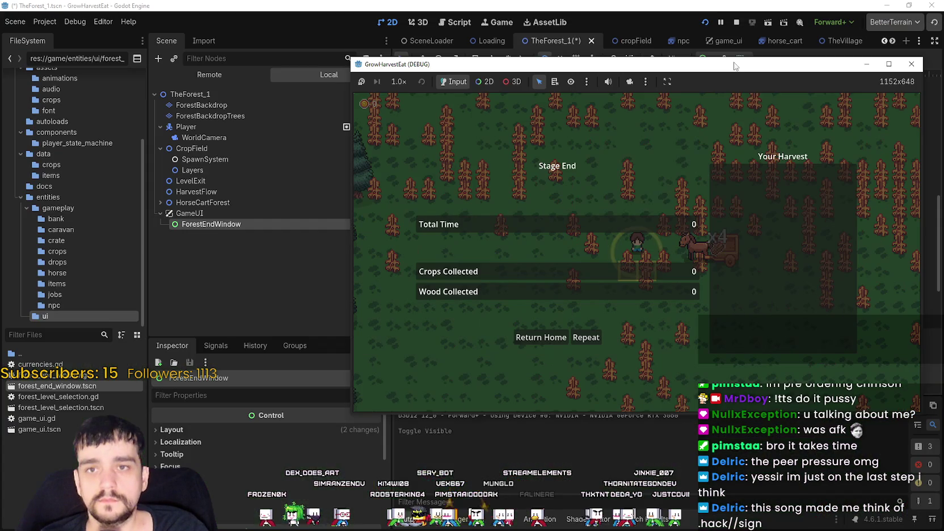
pyautogui.click(736, 21)
pyautogui.click(382, 208)
pyautogui.scroll(-3, 637, 278)
pyautogui.hotkey('ctrl', 's')
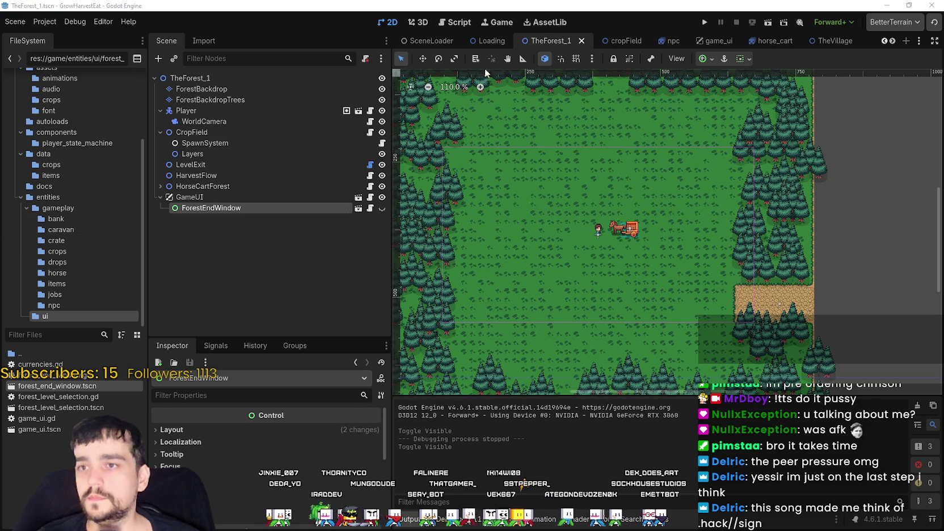
pyautogui.rightClick(260, 208)
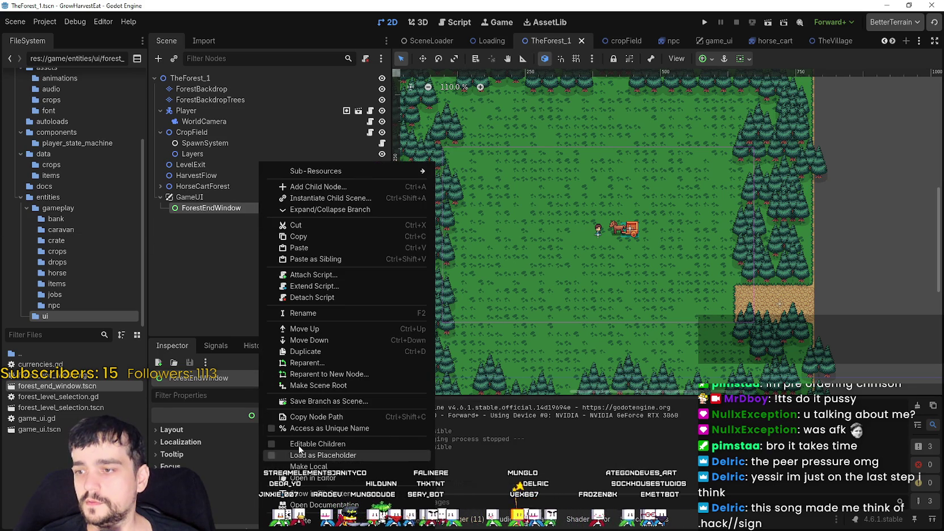
# Copy the ForestEndWindow node and switch to the TheForest_2 scene.
pyautogui.click(300, 236)
pyautogui.moveTo(858, 42)
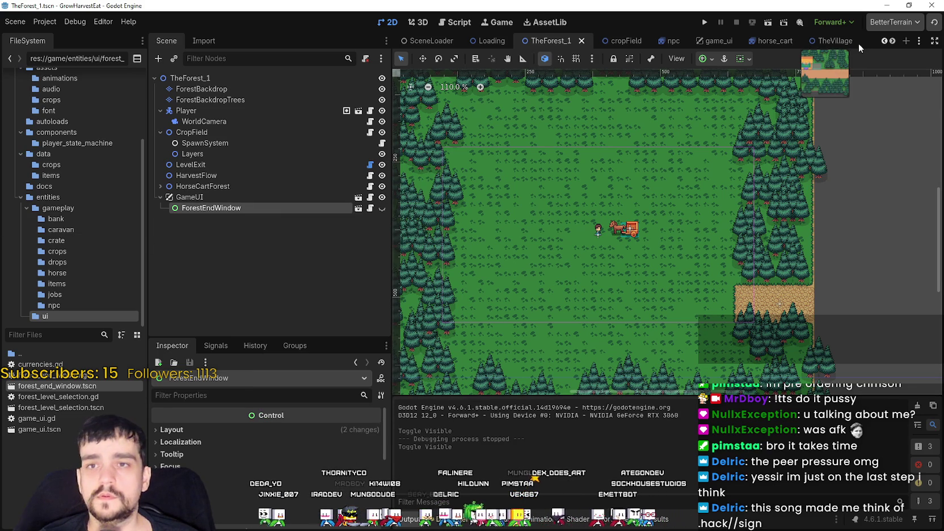
pyautogui.click(891, 40)
pyautogui.click(892, 40)
pyautogui.click(891, 41)
pyautogui.click(891, 40)
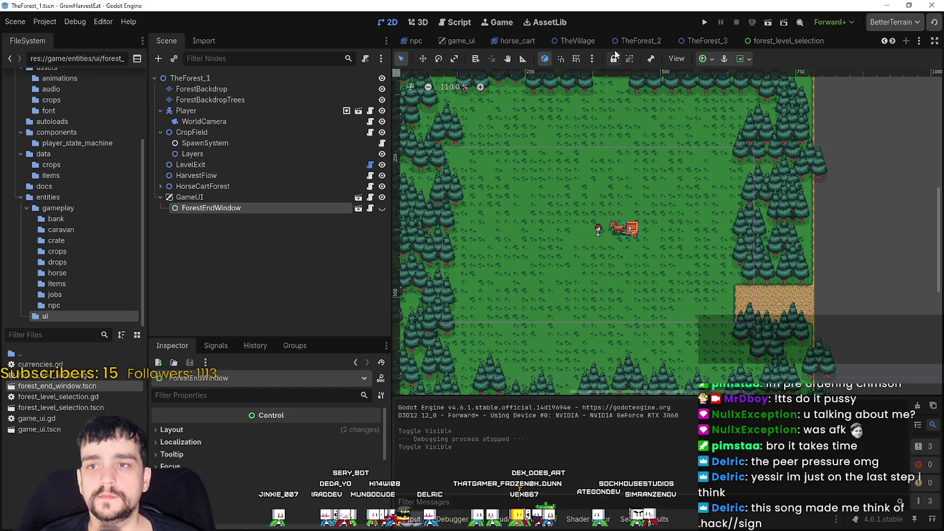
pyautogui.click(565, 40)
pyautogui.click(659, 41)
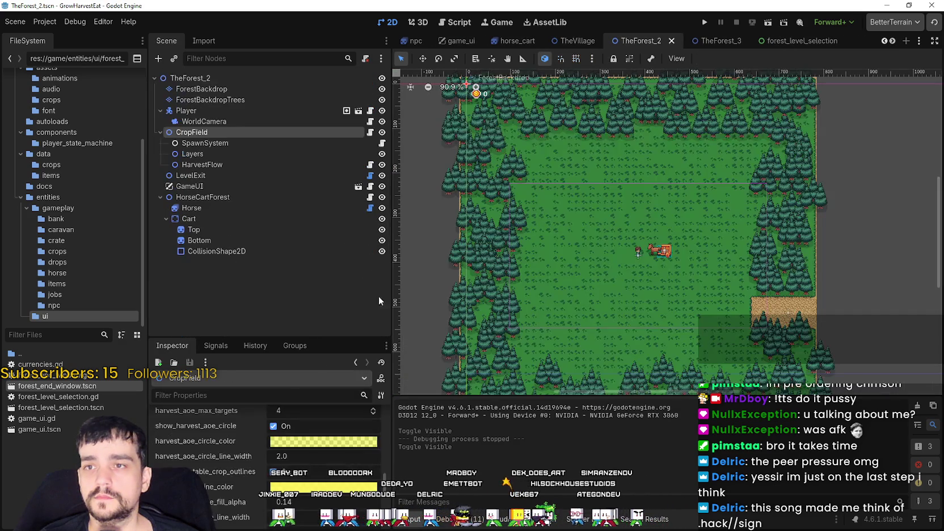
# Paste ForestEndWindow under GameUI and move GameUI below HorseCartForest.
pyautogui.click(160, 197)
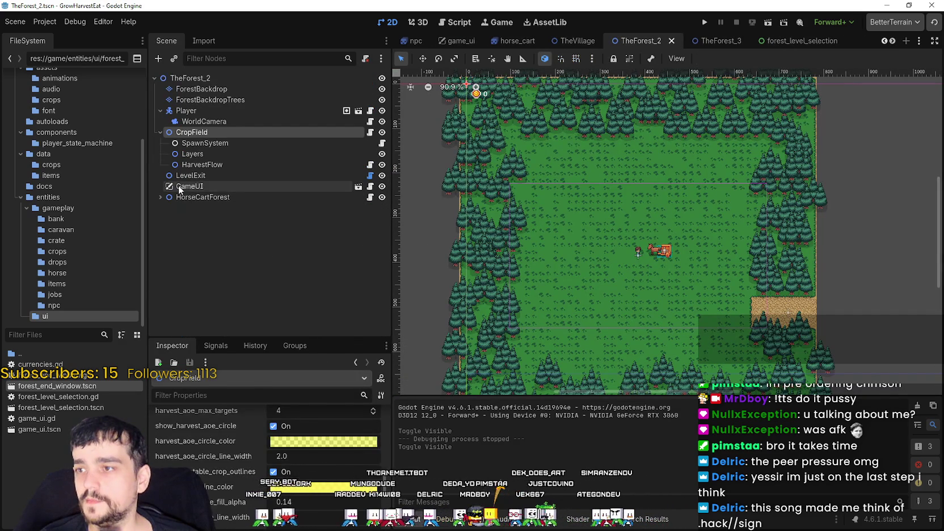
pyautogui.rightClick(181, 186)
pyautogui.click(243, 246)
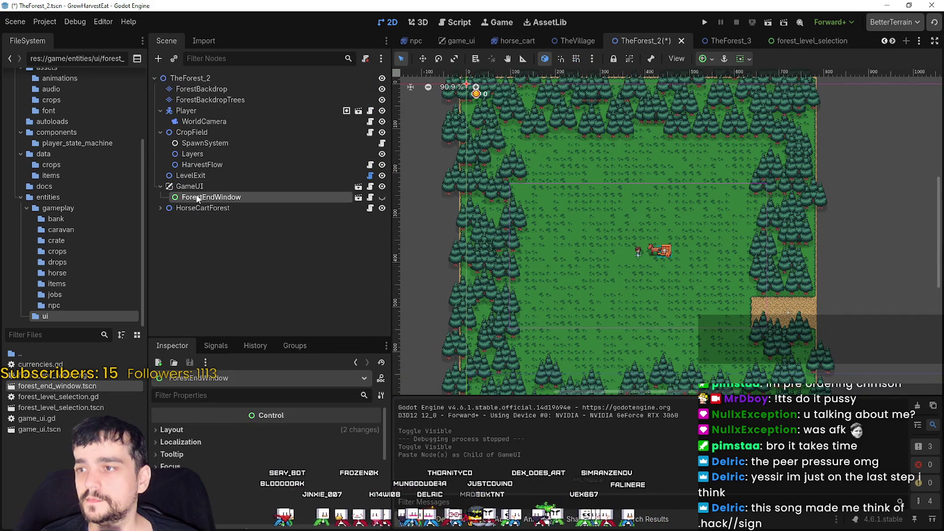
pyautogui.moveTo(194, 186); pyautogui.dragTo(174, 215)
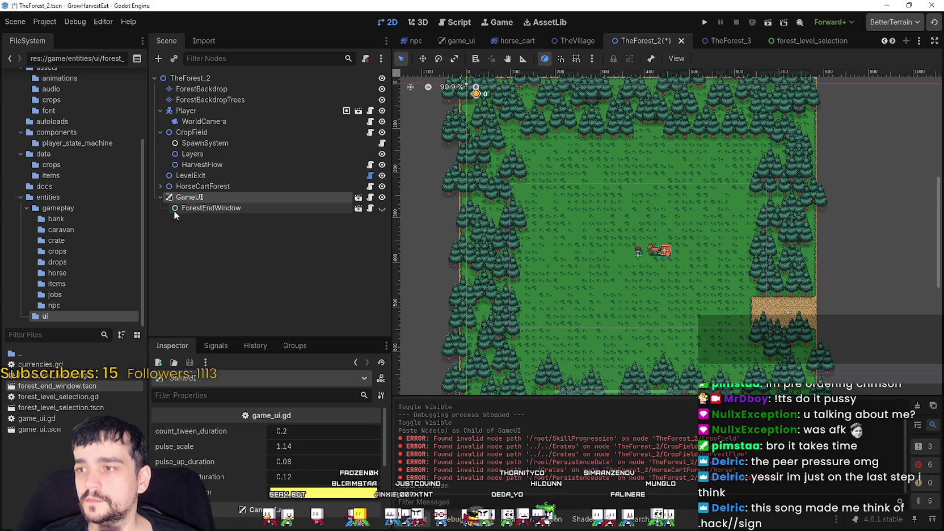
# Save TheForest_2 and paste ForestEndWindow under GameUI in TheForest_3.
pyautogui.hotkey('ctrl', 's')
pyautogui.click(724, 42)
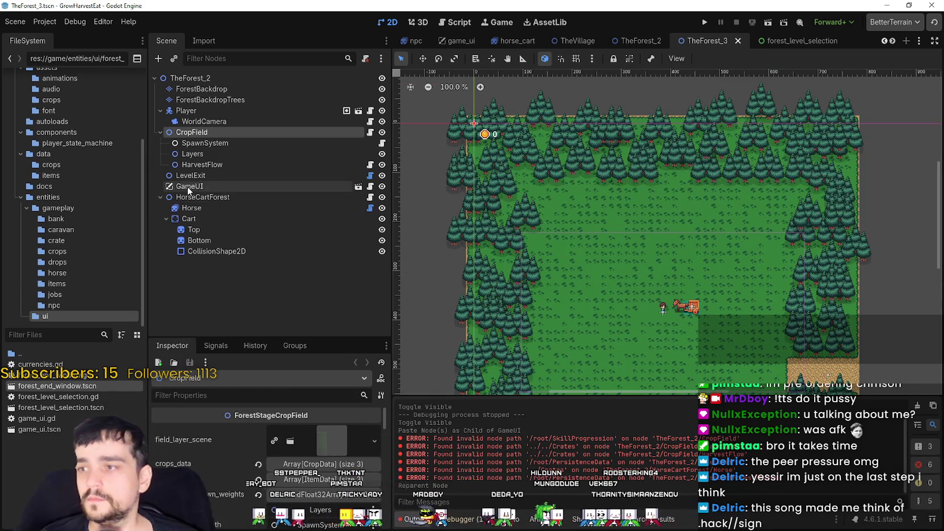
pyautogui.rightClick(187, 187)
pyautogui.click(262, 248)
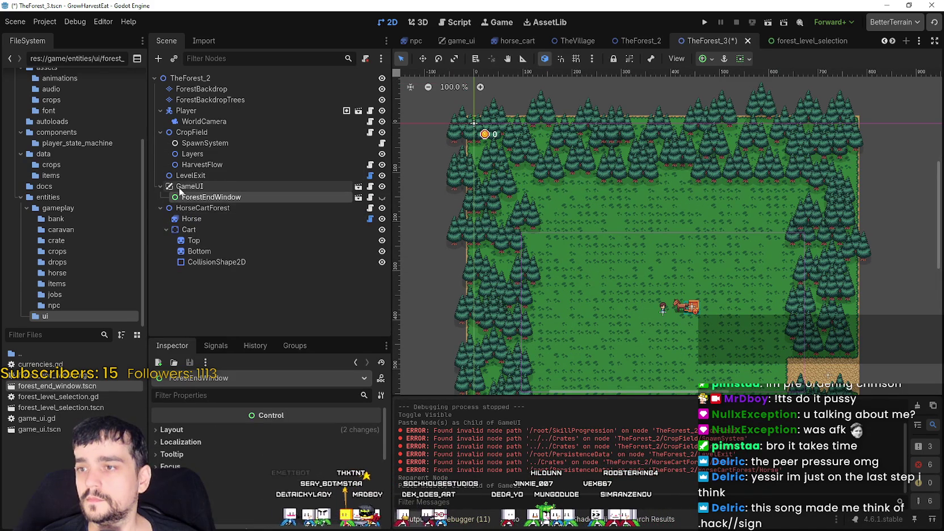
# Move GameUI below HorseCartForest in TheForest_3 and save the scene.
pyautogui.click(160, 207)
pyautogui.moveTo(187, 186)
pyautogui.mouseDown()
pyautogui.moveTo(171, 216)
pyautogui.moveTo(190, 225)
pyautogui.mouseUp()
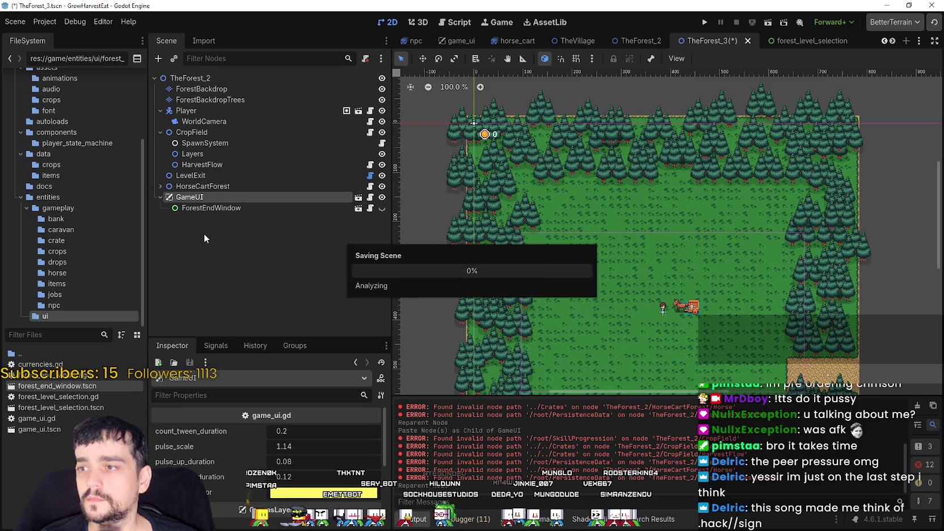
pyautogui.hotkey('ctrl', 's')
pyautogui.click(892, 41)
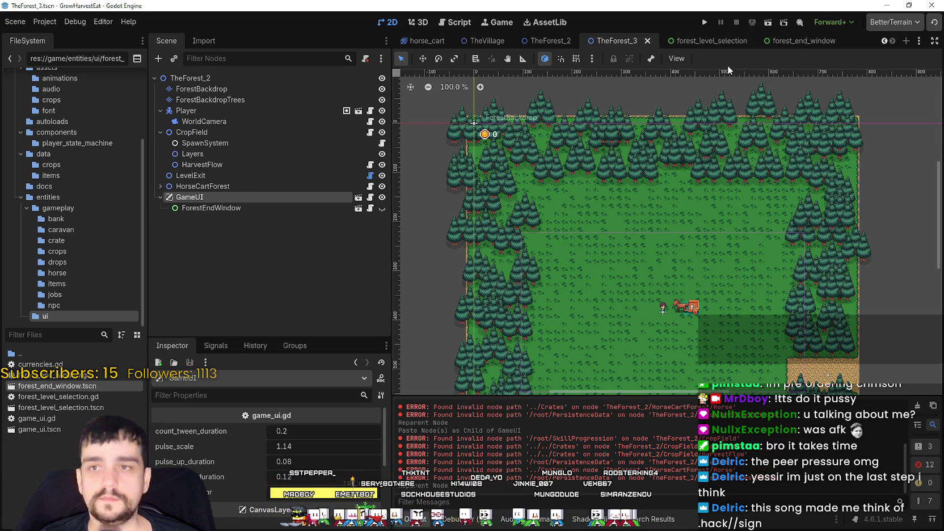
pyautogui.click(883, 42)
pyautogui.click(883, 41)
pyautogui.click(883, 41)
pyautogui.click(883, 41)
pyautogui.click(883, 42)
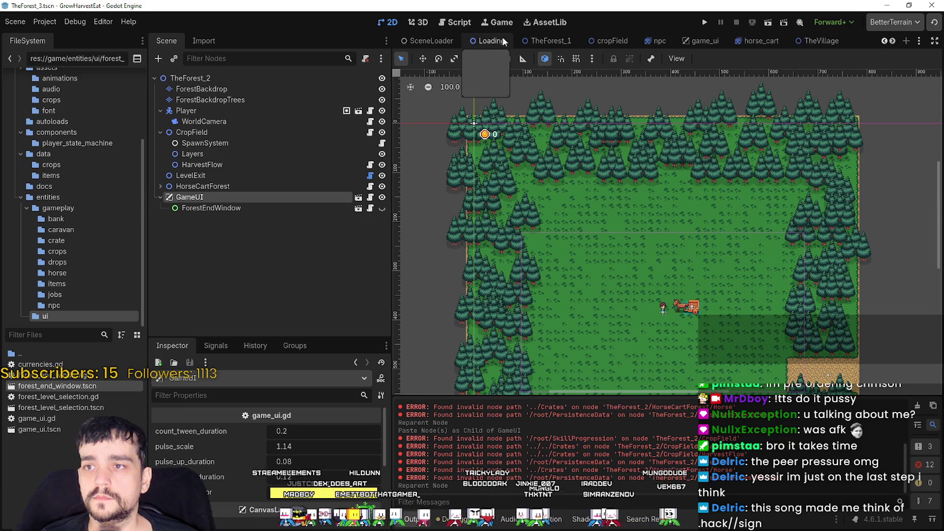
# Switch to the TheVillage scene tab among the open scenes.
pyautogui.click(883, 41)
pyautogui.click(883, 41)
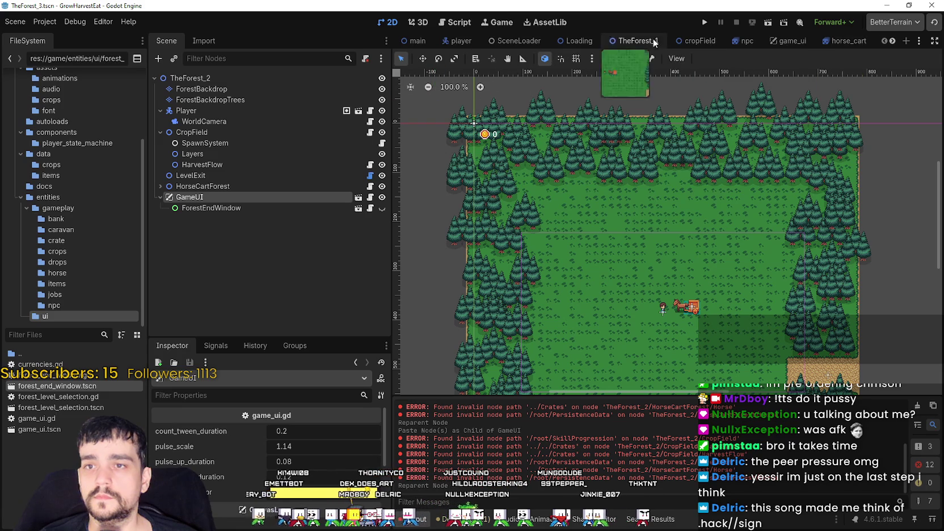
pyautogui.click(892, 42)
pyautogui.click(892, 42)
pyautogui.click(892, 42)
pyautogui.click(892, 42)
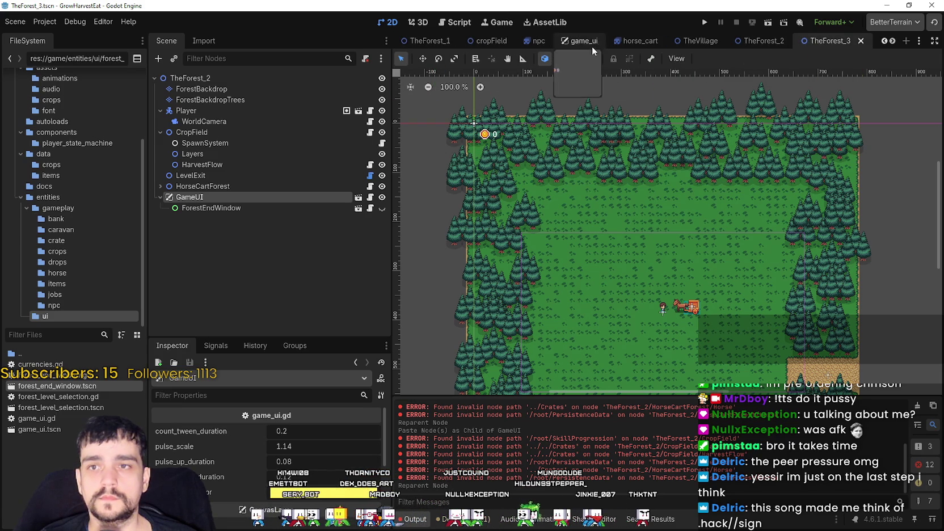
pyautogui.click(691, 43)
# Unhide the ForestLevelSelection node so its Select a Stage panel shows over the village.
pyautogui.scroll(-1, 673, 245)
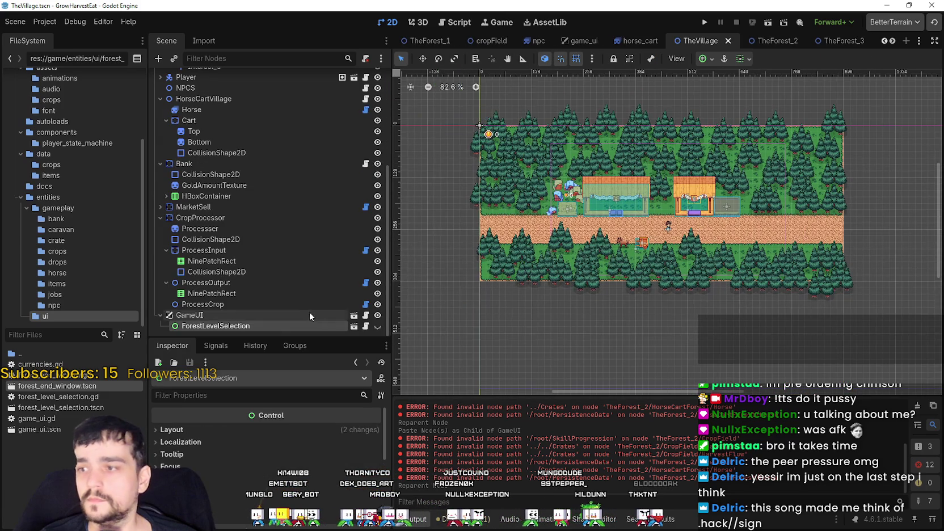
pyautogui.scroll(3, 202, 220)
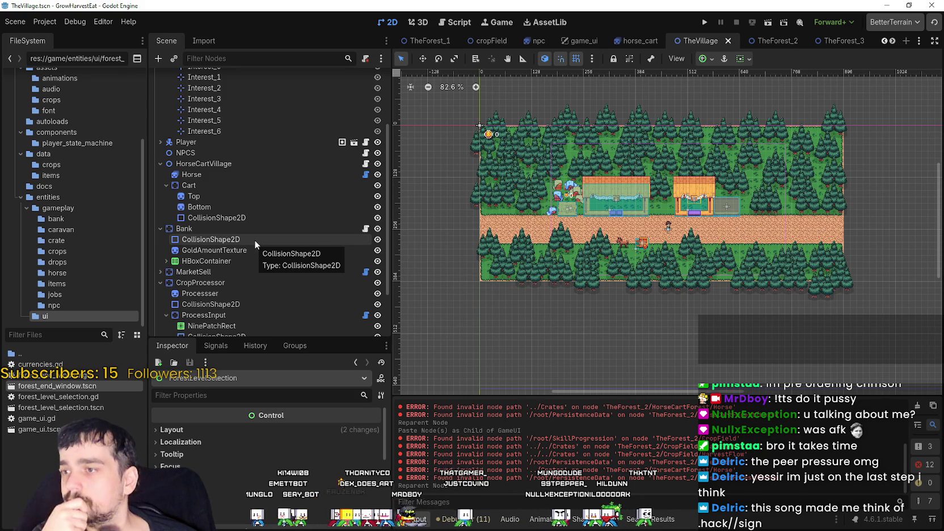
pyautogui.scroll(-2, 254, 241)
pyautogui.scroll(-2, 254, 242)
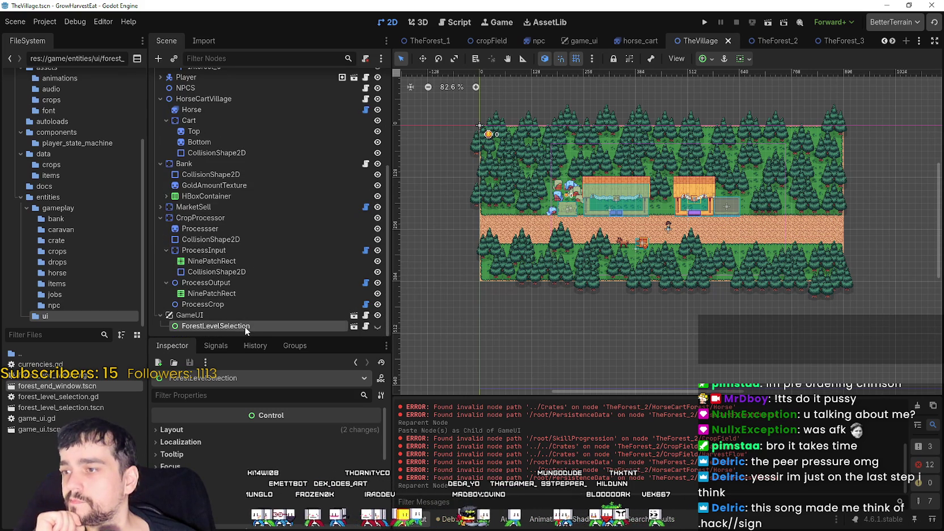
pyautogui.click(378, 326)
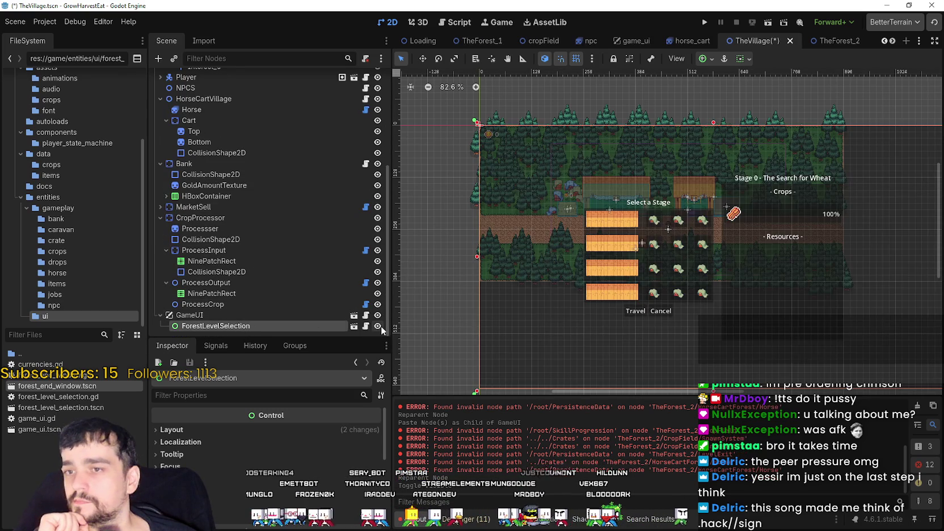
pyautogui.scroll(-2, 539, 276)
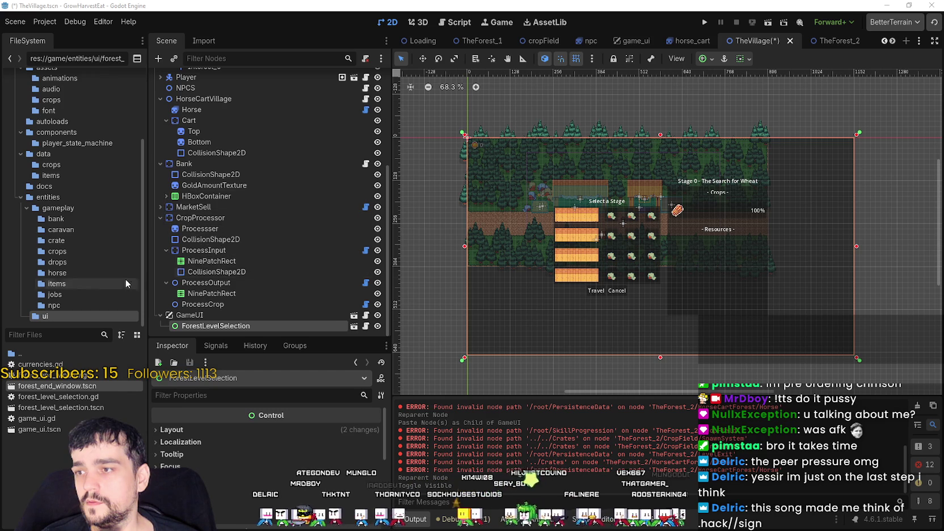
# Select the Cart node and look through its Inspector properties.
pyautogui.click(192, 120)
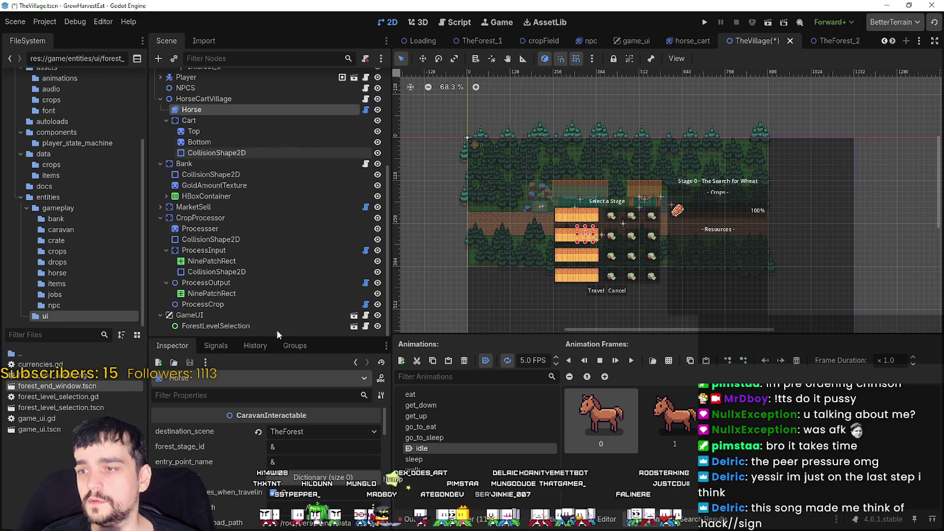
pyautogui.scroll(-3, 225, 486)
pyautogui.scroll(3, 227, 498)
pyautogui.scroll(-3, 227, 497)
pyautogui.scroll(-2, 227, 495)
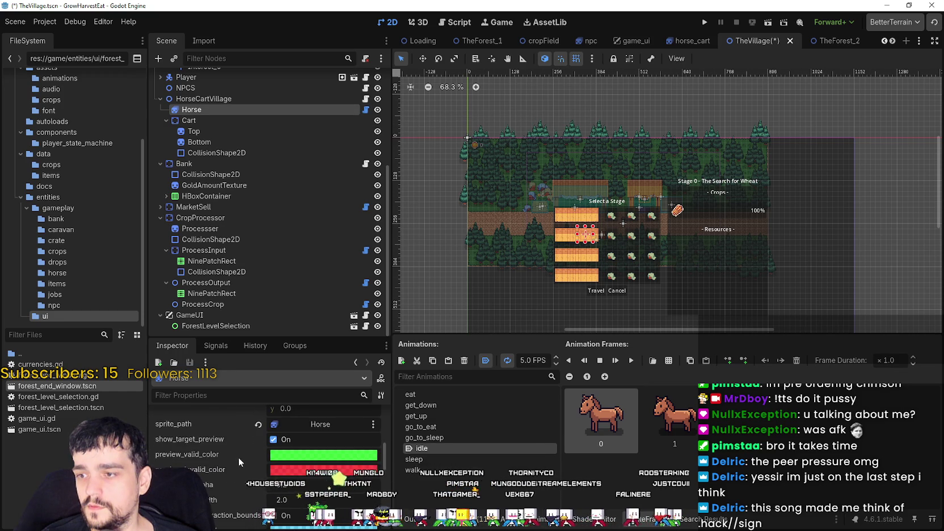
pyautogui.scroll(-3, 236, 458)
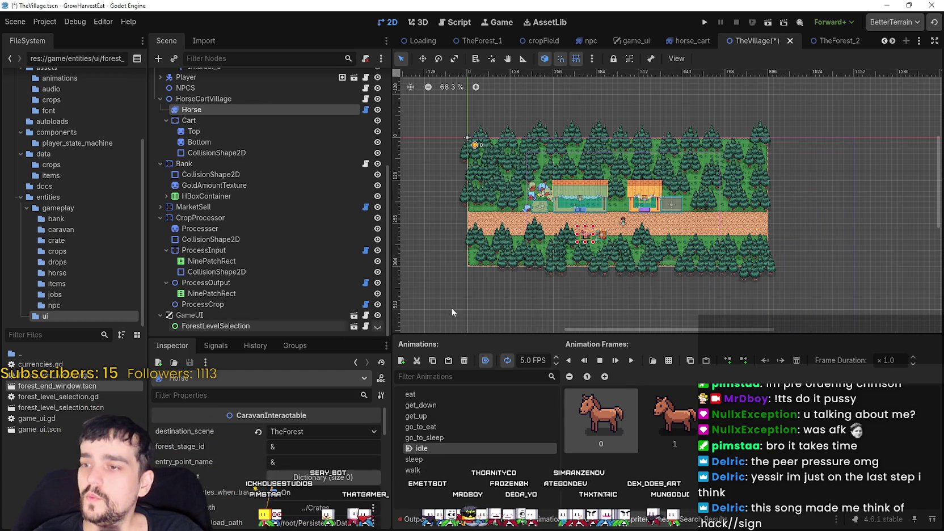
# Run the project and start the game from the Grow. Harvest. Eat. title screen.
pyautogui.click(704, 22)
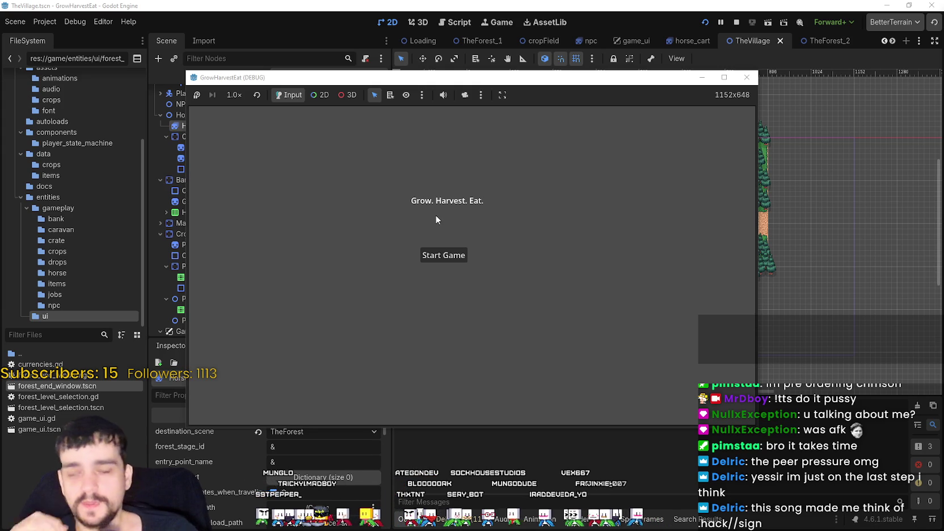
pyautogui.click(450, 259)
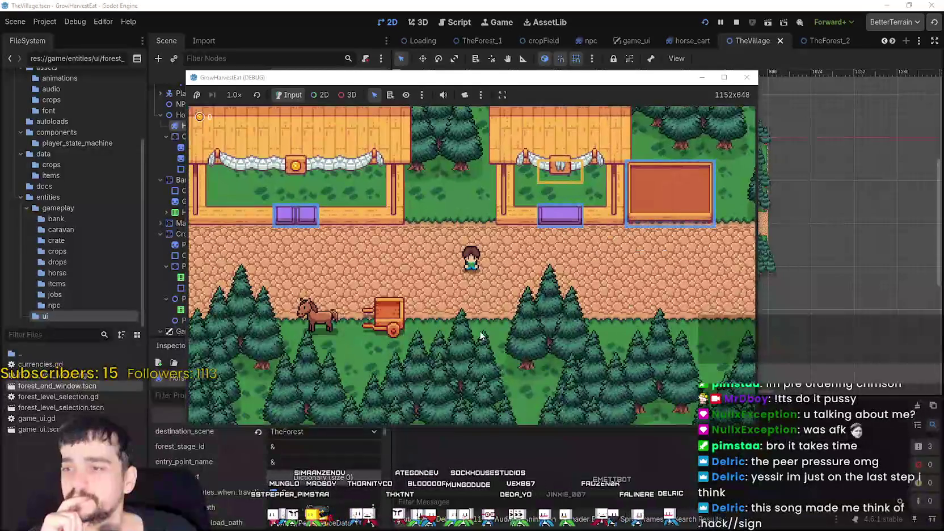
# Maximize the GrowHarvestEat debug game window.
pyautogui.click(723, 77)
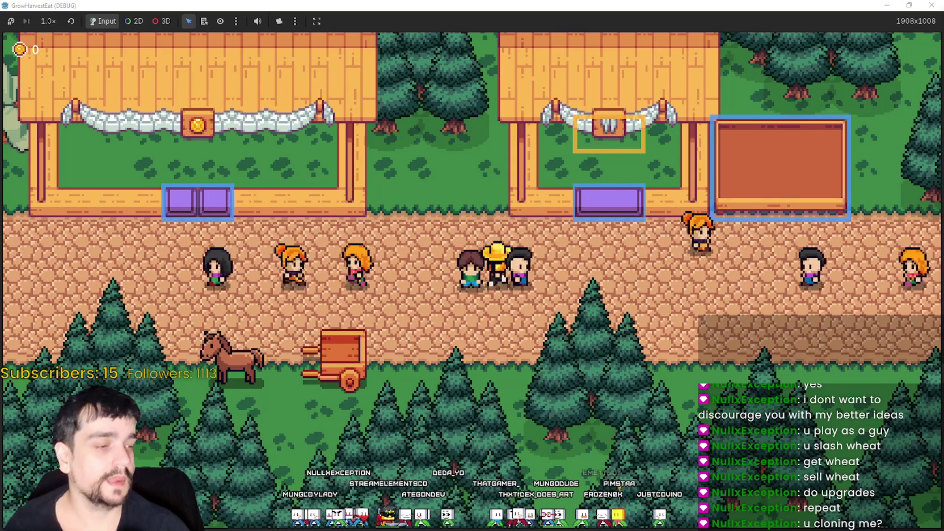
# Switch to Steam, open MR FARMBOY's store page from the library and view its third screenshot.
pyautogui.hotkey('alt', 'Tab')
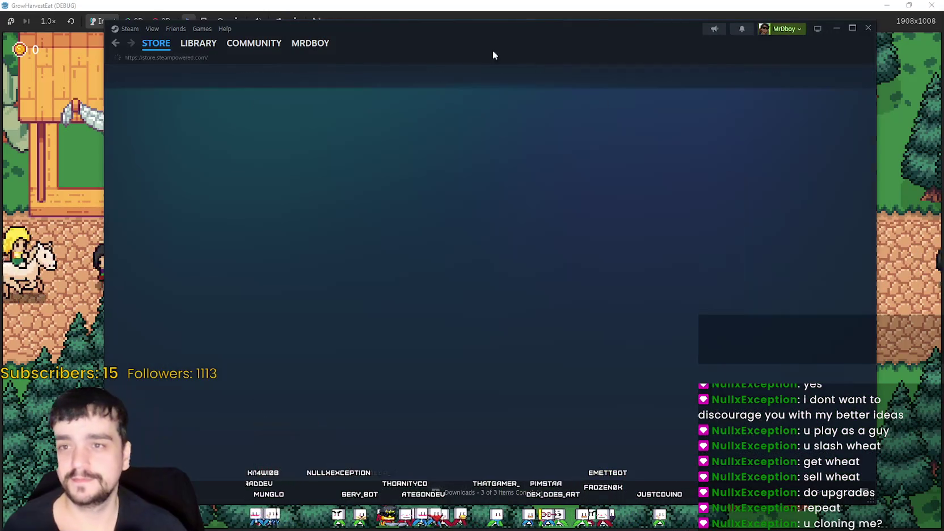
pyautogui.moveTo(459, 48); pyautogui.dragTo(374, 53)
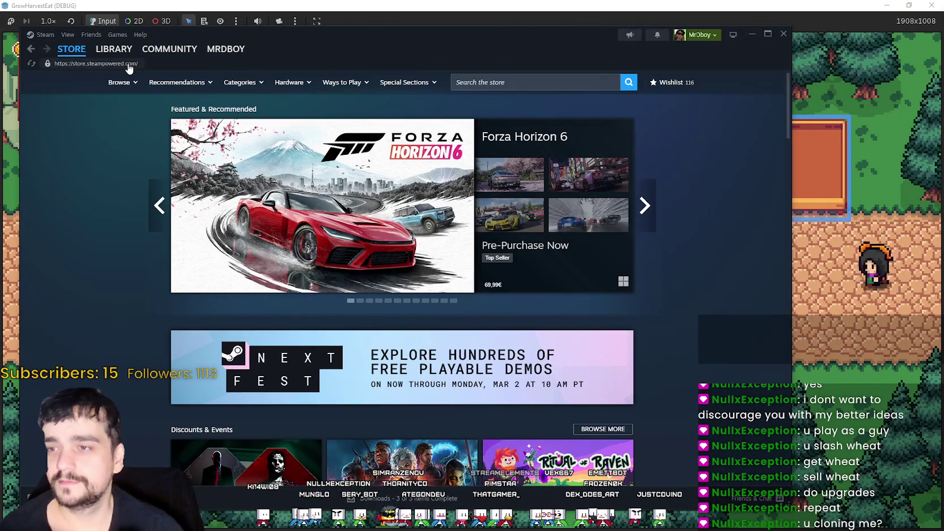
pyautogui.click(125, 53)
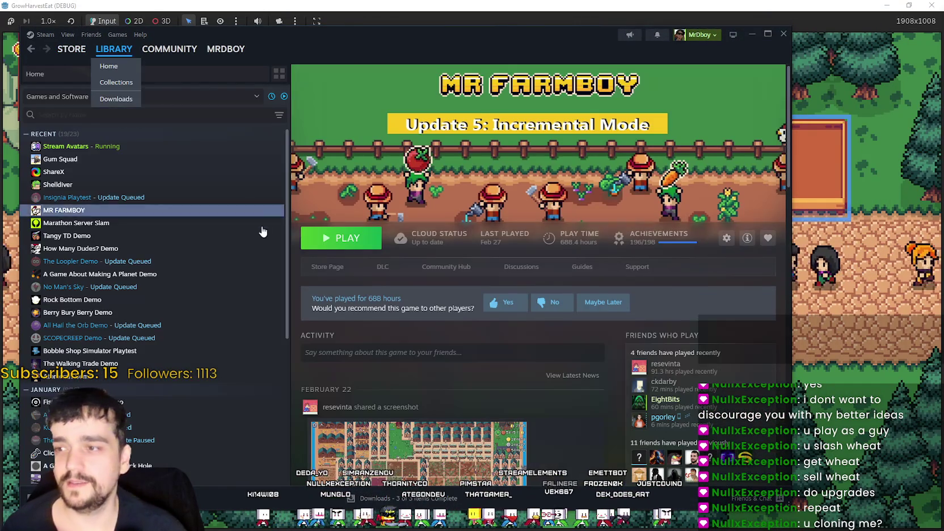
pyautogui.click(327, 267)
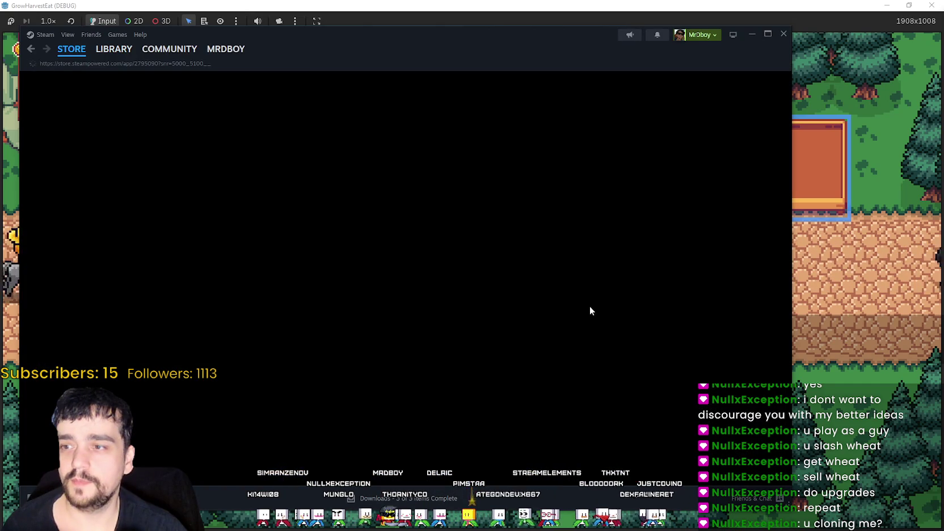
pyautogui.moveTo(501, 36); pyautogui.dragTo(597, 39)
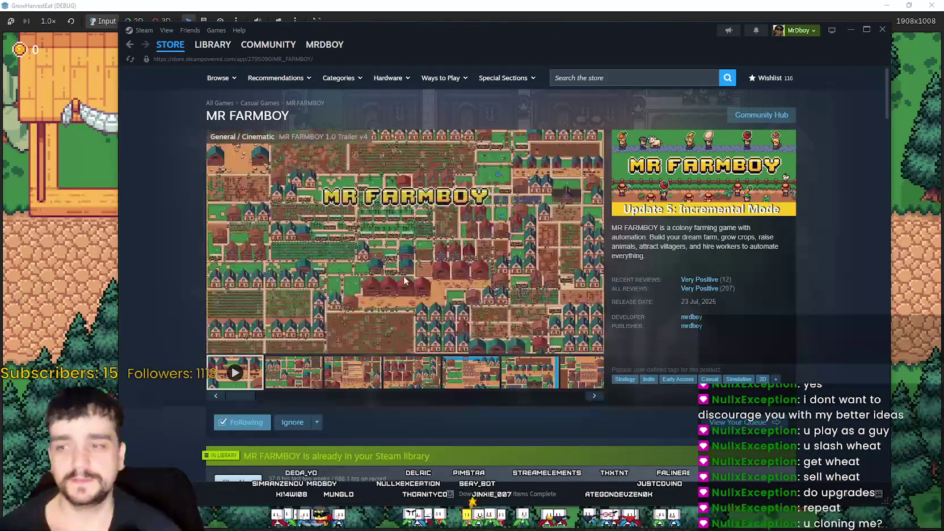
pyautogui.click(356, 377)
pyautogui.scroll(-3, 219, 353)
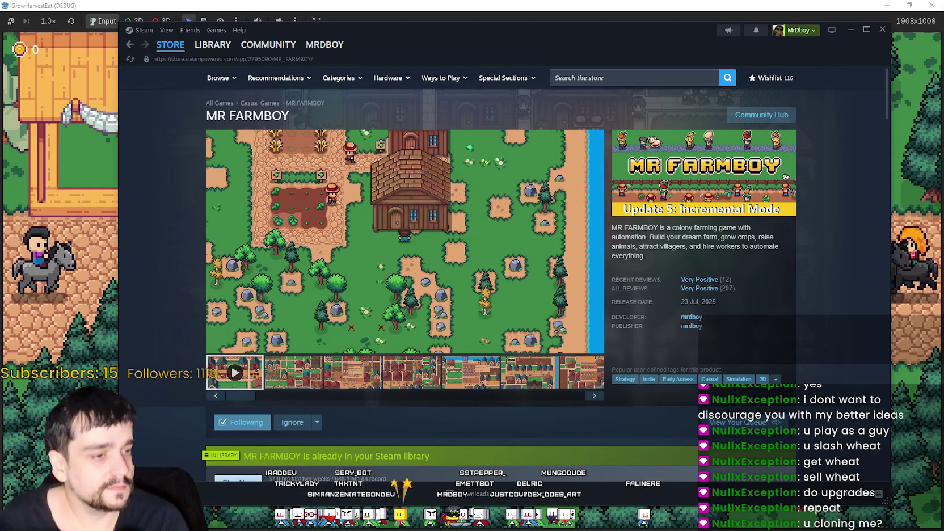
# Hide Steam, close the store page and stop the running game.
pyautogui.hotkey('alt', 'Tab')
pyautogui.hotkey('alt', 'Tab')
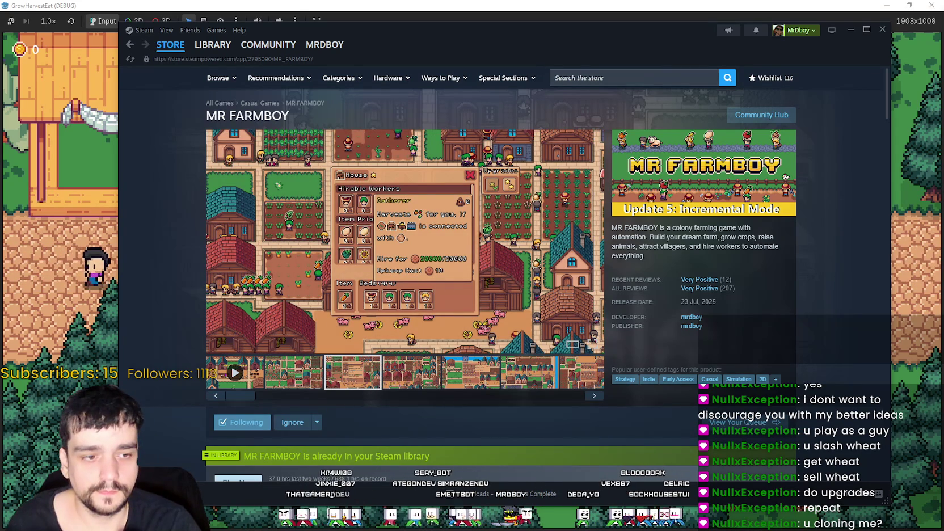
pyautogui.hotkey('alt', 'F4')
pyautogui.hotkey('alt', 'F4')
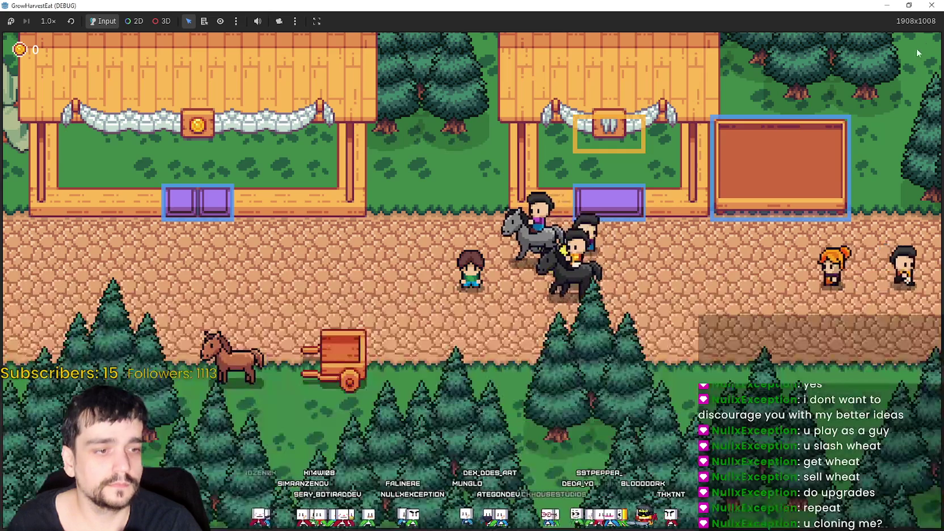
pyautogui.hotkey('alt', 'F4')
# Reload the externally modified scenes and close the TheVillage scene.
pyautogui.click(477, 336)
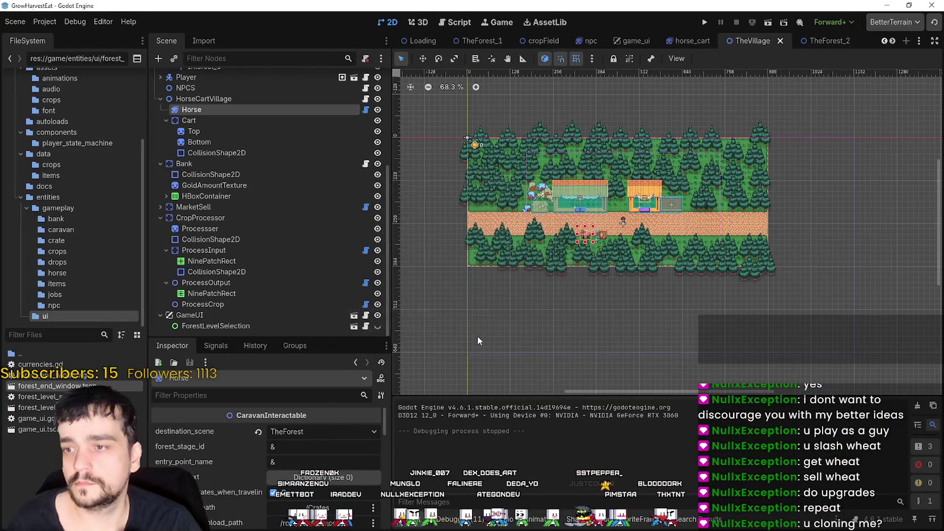
pyautogui.scroll(1, 682, 237)
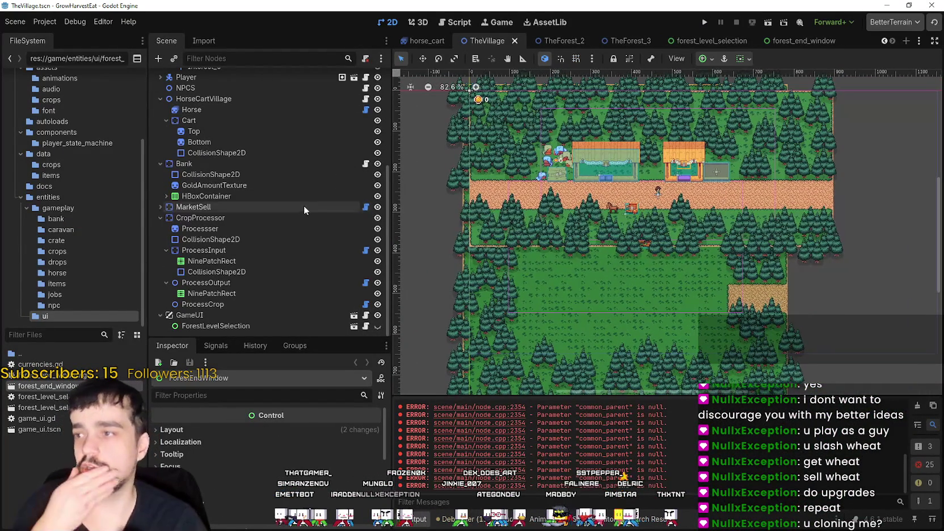
pyautogui.click(515, 41)
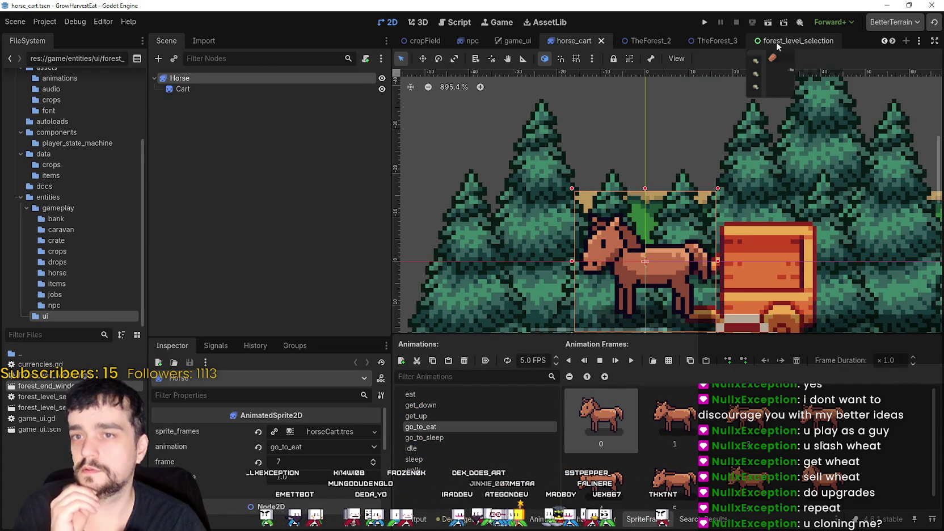
# Switch to the TheForest_2 scene, frame the forest map, and run the game.
pyautogui.click(892, 41)
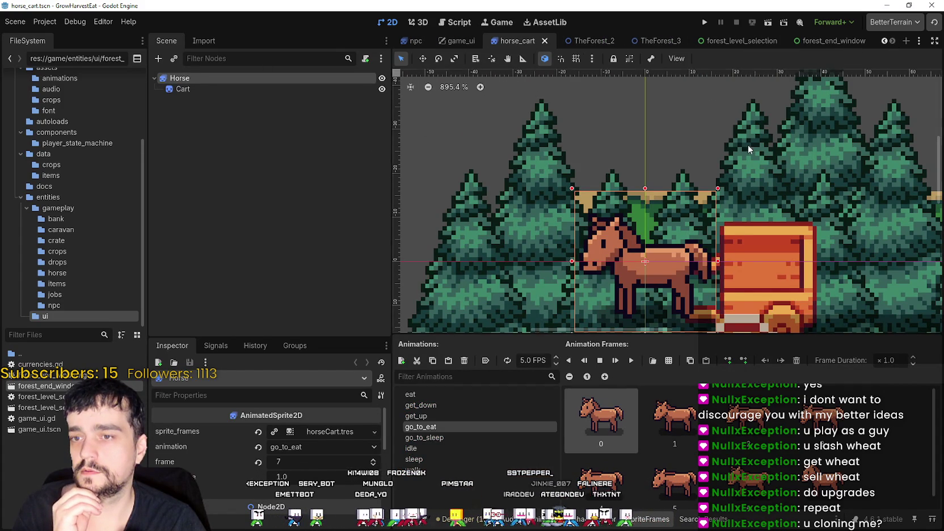
pyautogui.scroll(-13, 746, 207)
pyautogui.scroll(-14, 746, 207)
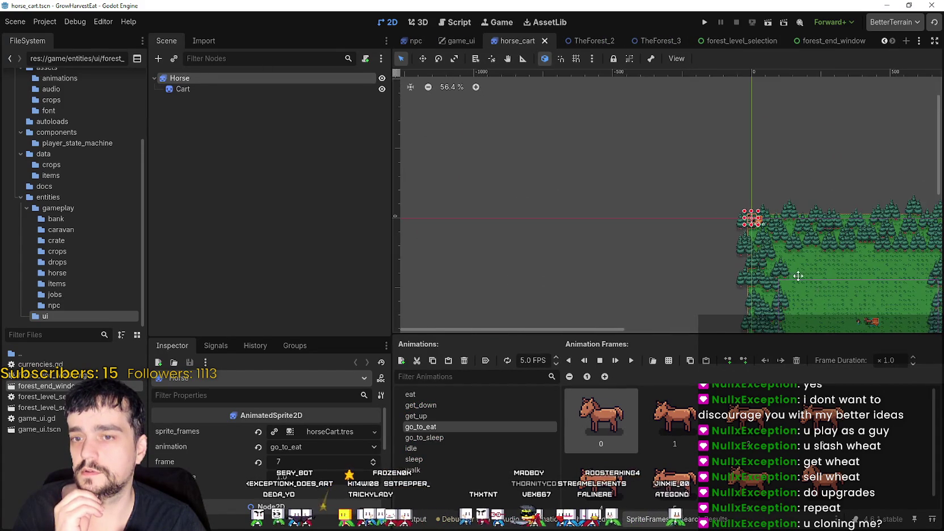
pyautogui.scroll(-1, 807, 281)
pyautogui.moveTo(807, 280); pyautogui.dragTo(685, 204)
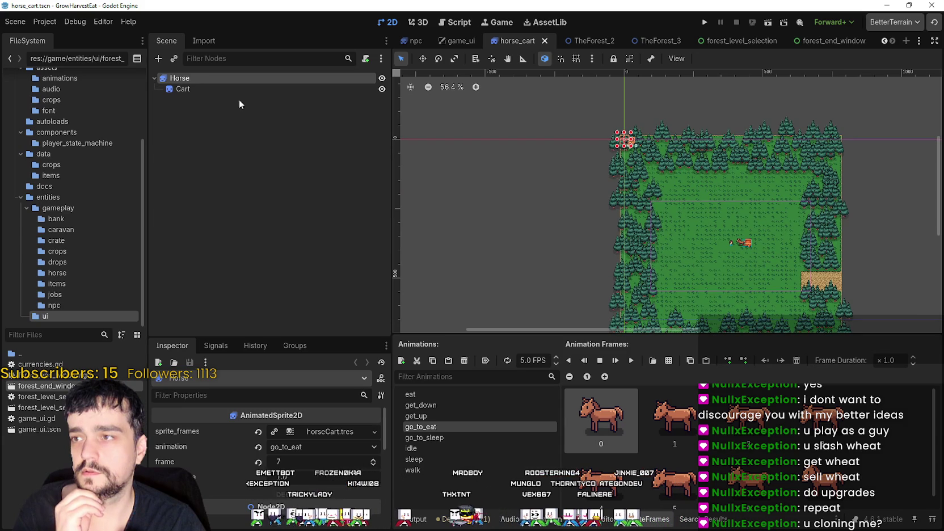
pyautogui.click(583, 42)
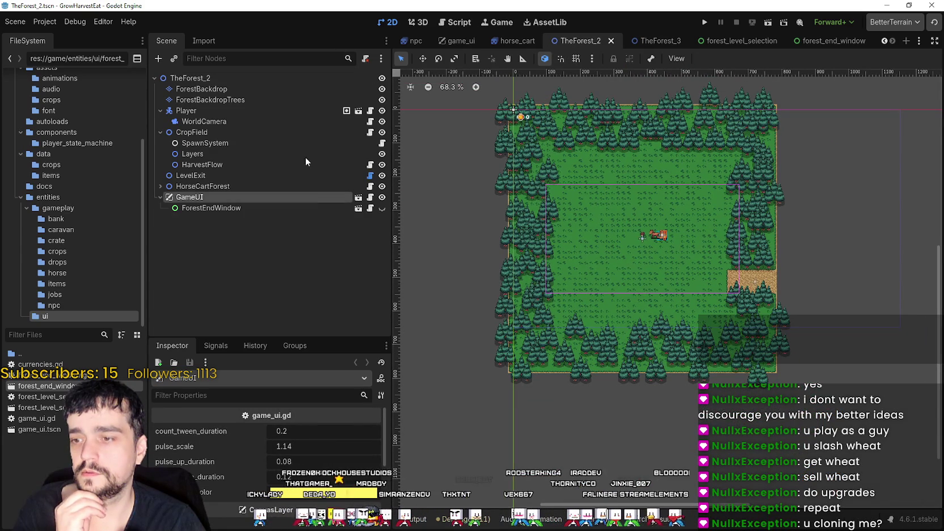
pyautogui.click(704, 22)
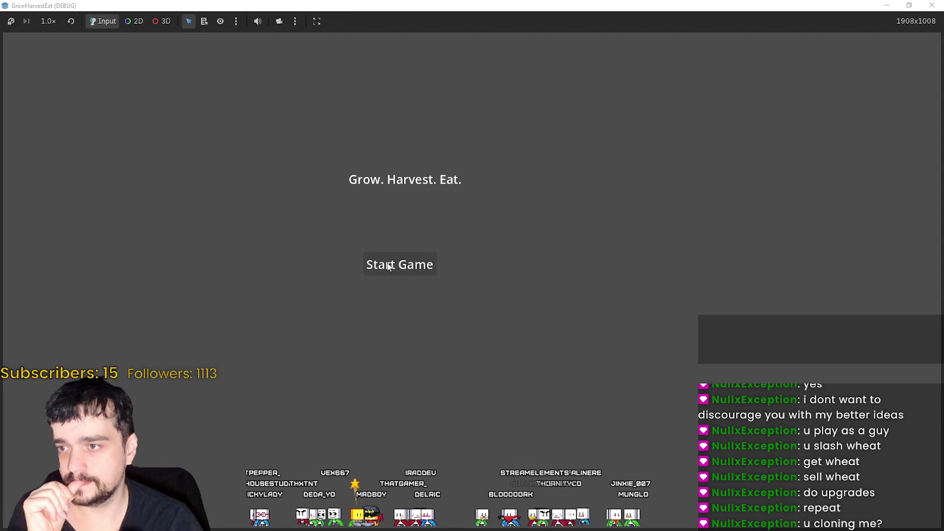
# Start a new game, open the cart's stage menu, and preview stages 2, 3 and 1.
pyautogui.click(421, 271)
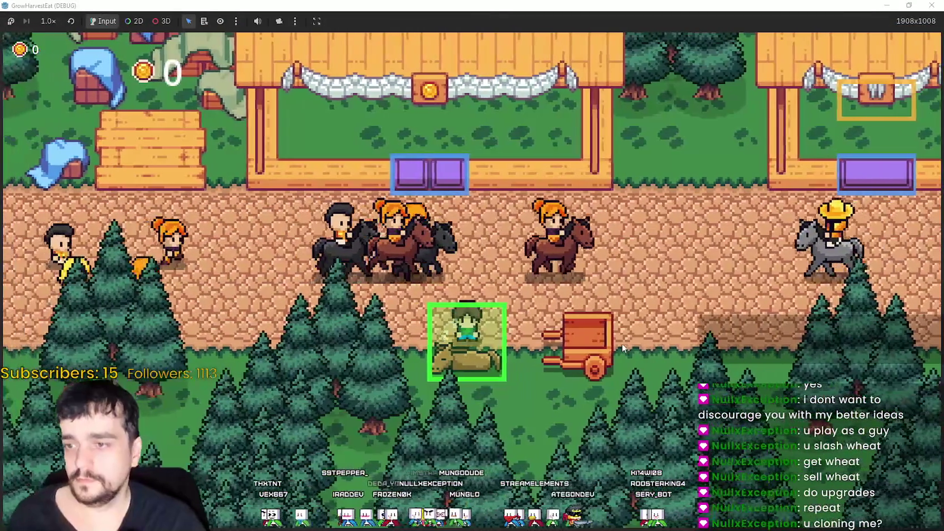
pyautogui.press('e')
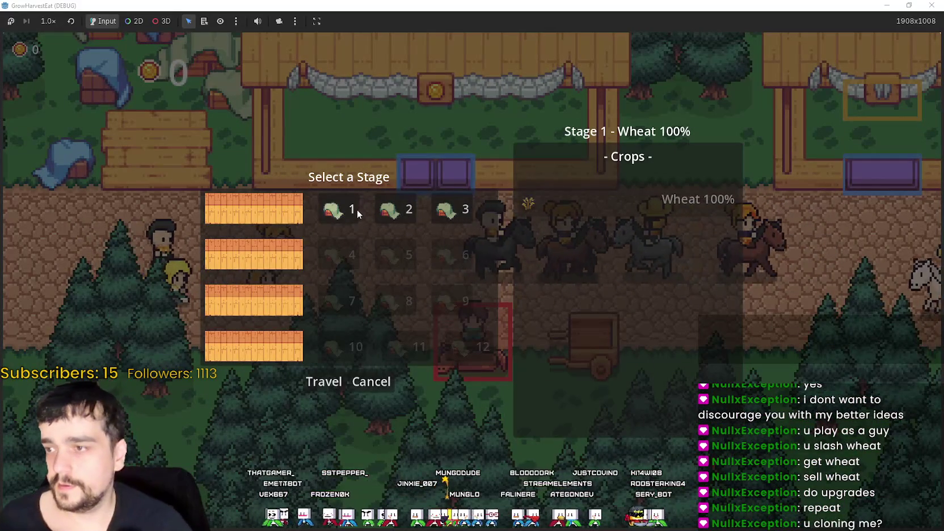
pyautogui.click(403, 210)
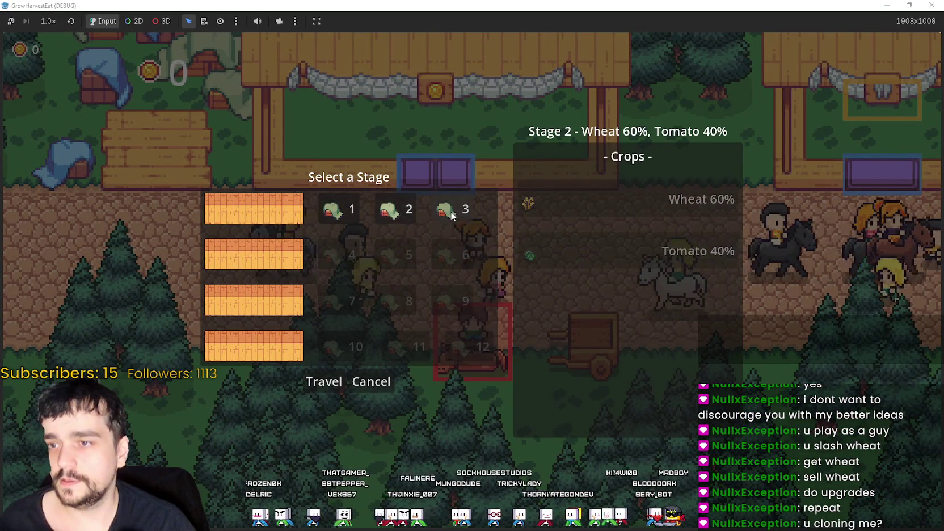
pyautogui.click(464, 209)
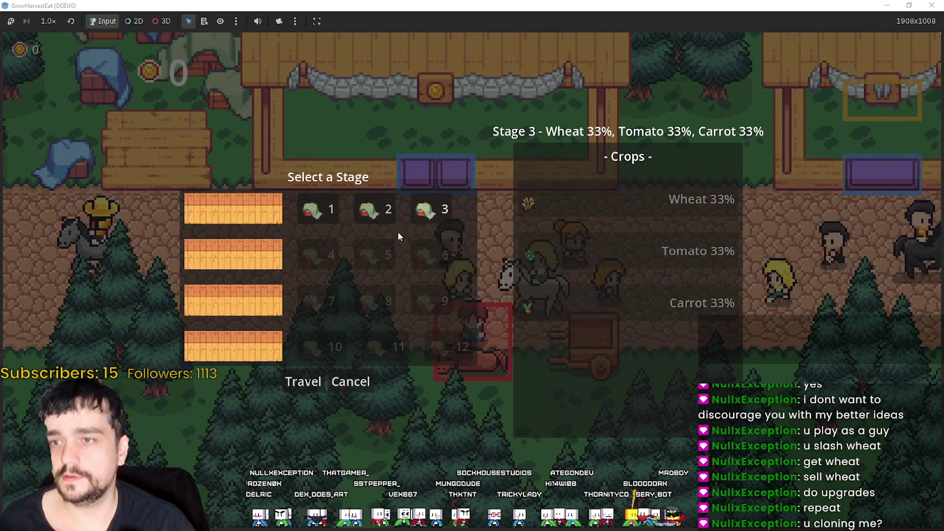
pyautogui.click(366, 211)
pyautogui.click(349, 209)
# Compare stages 2 and 3 again, then choose Stage 1 and travel there.
pyautogui.click(418, 210)
pyautogui.click(455, 210)
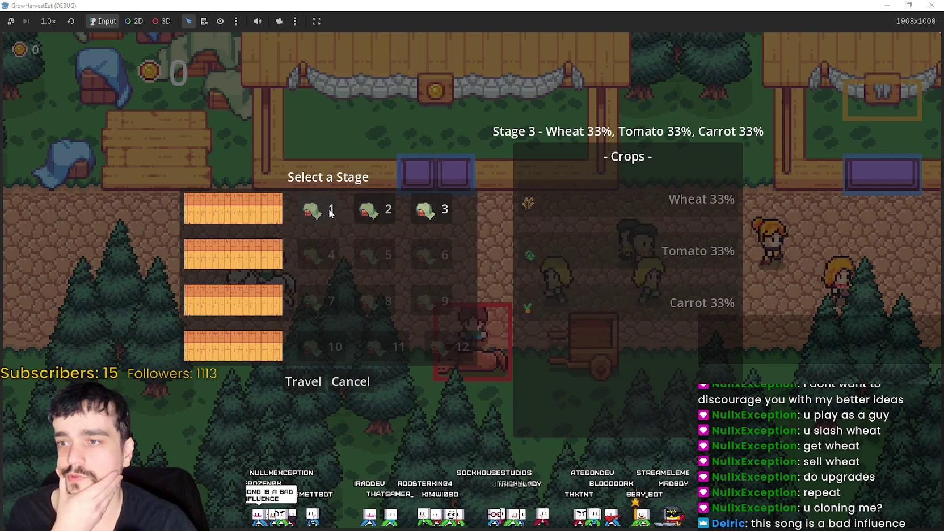
pyautogui.click(371, 220)
pyautogui.click(343, 219)
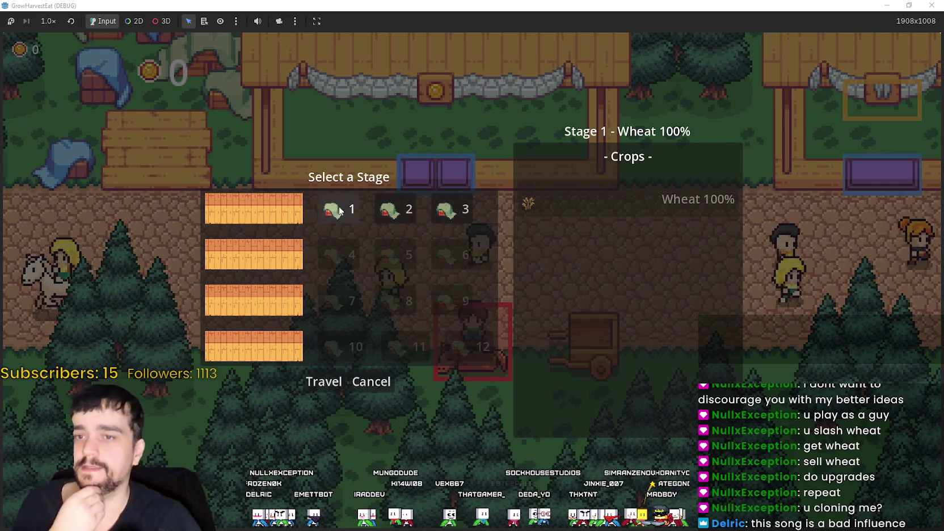
pyautogui.click(320, 382)
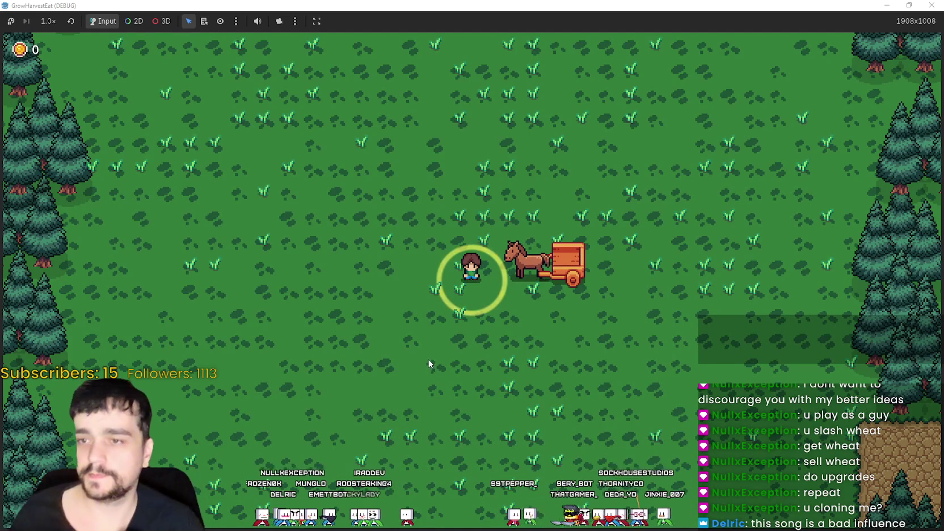
# Walk into the field and raise game speed to 16.0×, then back to 1.0×.
pyautogui.press('s')
pyautogui.click(48, 21)
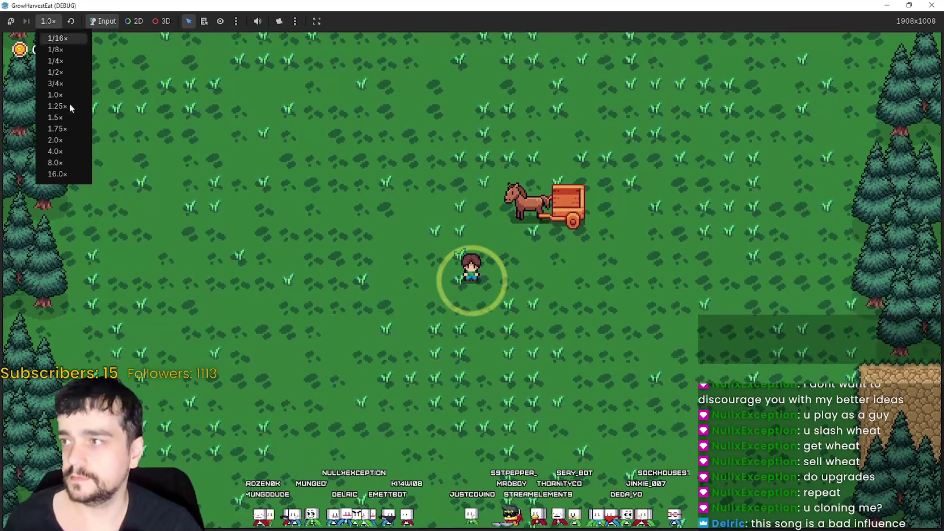
pyautogui.click(56, 173)
pyautogui.click(47, 21)
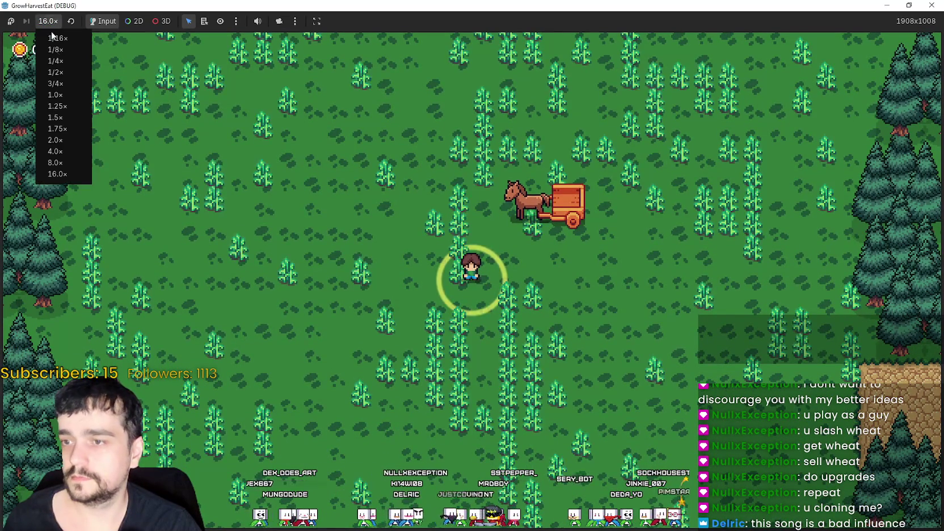
pyautogui.click(55, 95)
# Harvest the wheat by walking the character through the field.
pyautogui.press('w')
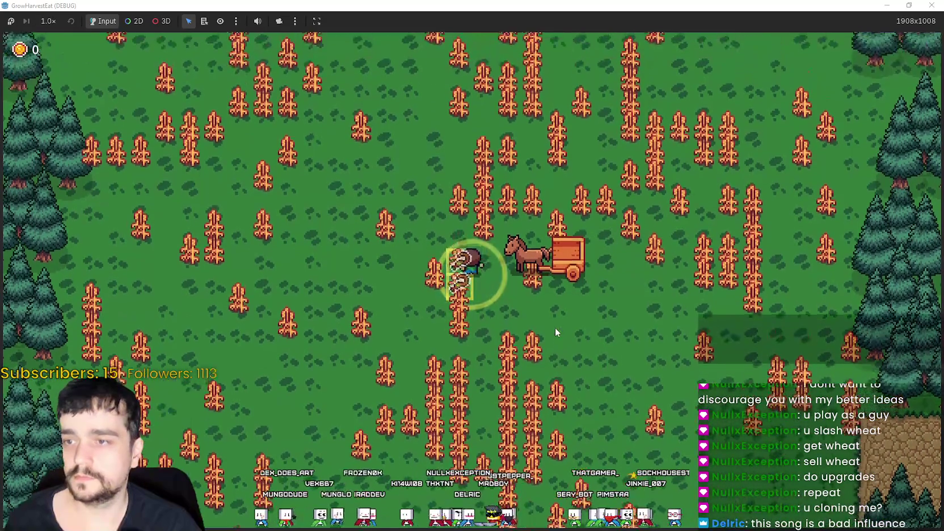
pyautogui.press('s')
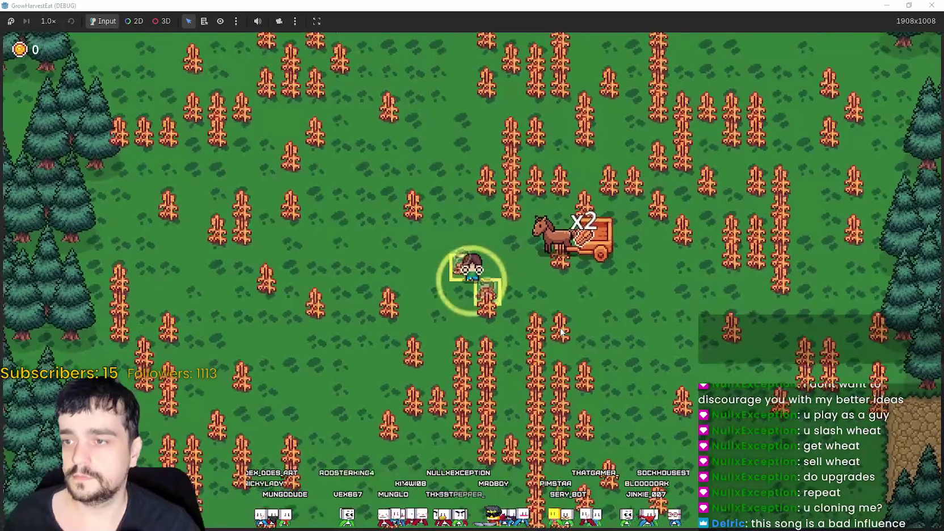
pyautogui.press('s')
pyautogui.press('d')
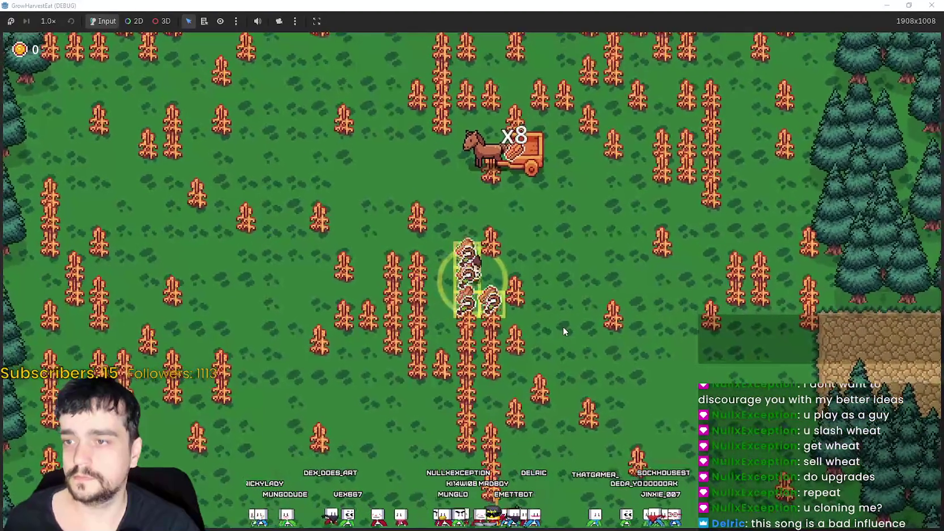
pyautogui.press('a')
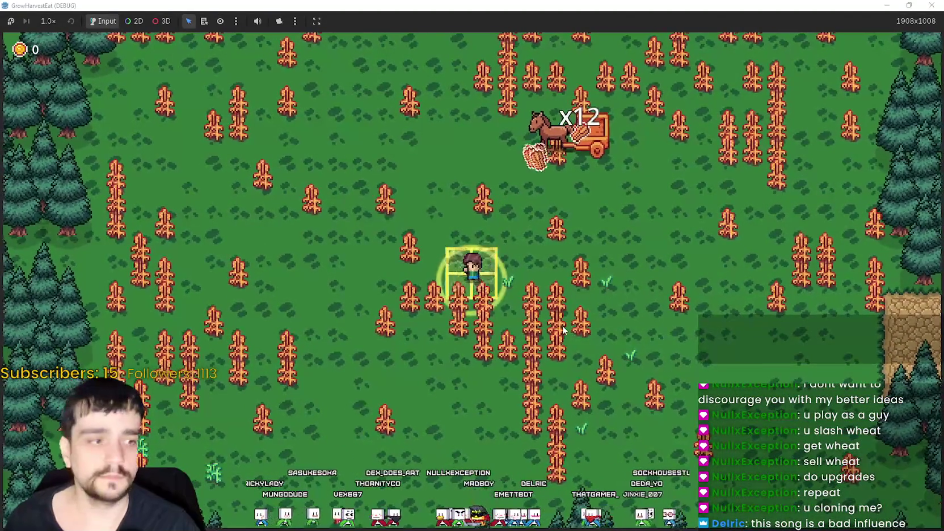
pyautogui.press('d')
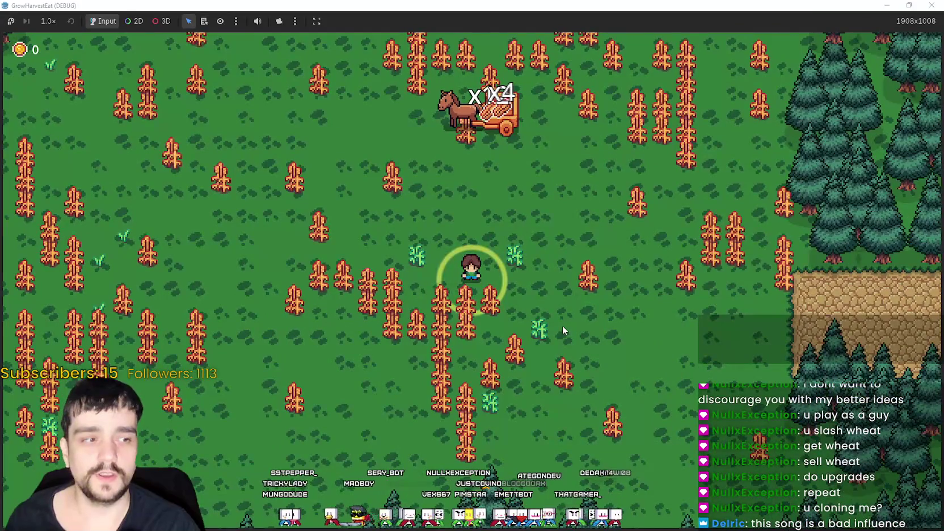
pyautogui.press('w')
pyautogui.press('w')
pyautogui.press('d')
pyautogui.press('s')
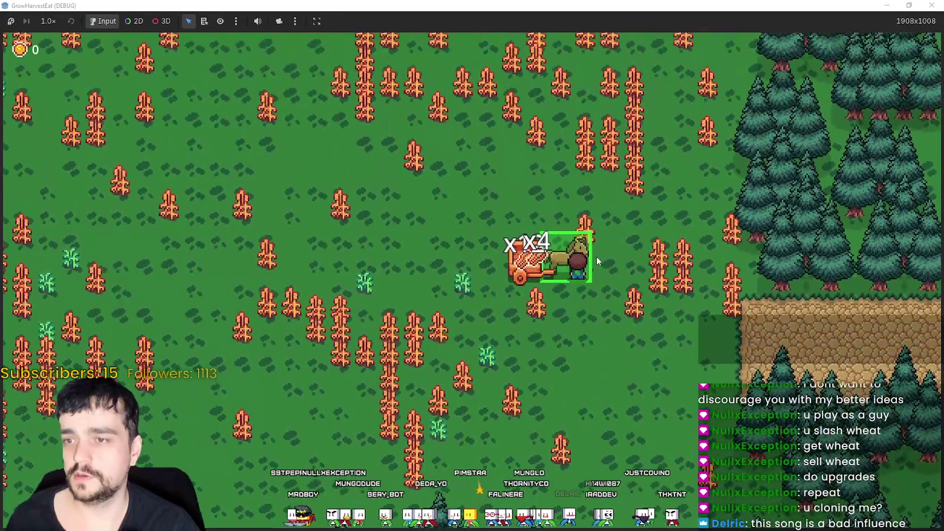
# Leave the field for the village market and walk to the orange bin by the second stall.
pyautogui.press('e')
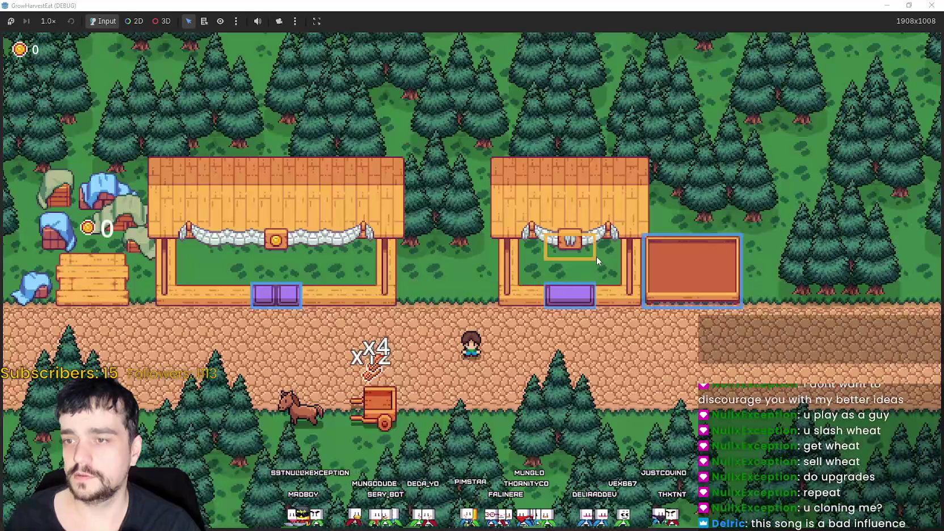
pyautogui.press('a')
pyautogui.press('d')
pyautogui.press('a')
pyautogui.press('s')
pyautogui.press('d')
pyautogui.press('w')
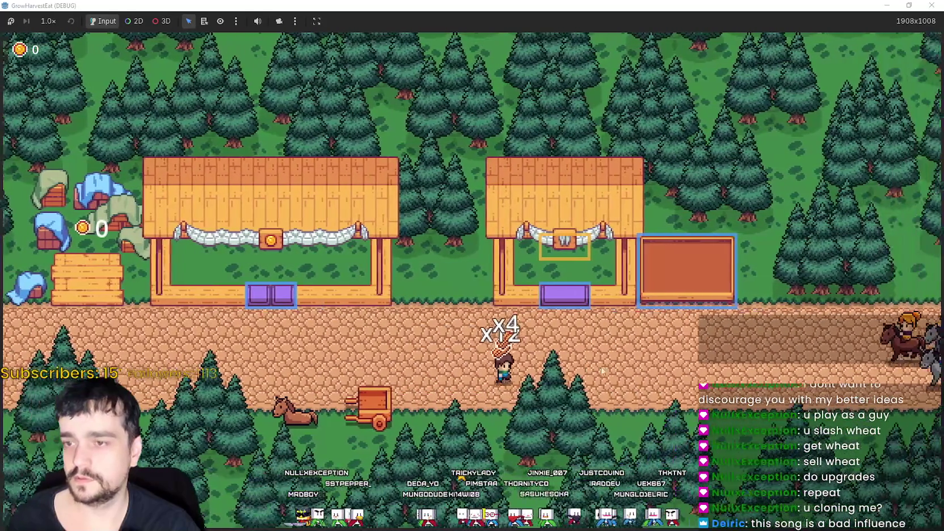
pyautogui.press('d')
pyautogui.press('w')
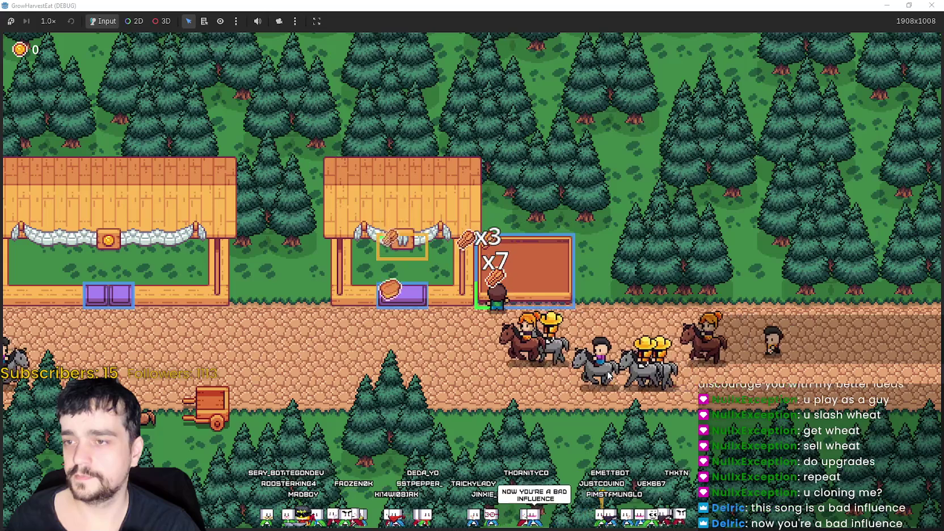
# Walk back to the cart, open the stage menu, preview Stage 2 and travel.
pyautogui.press('s')
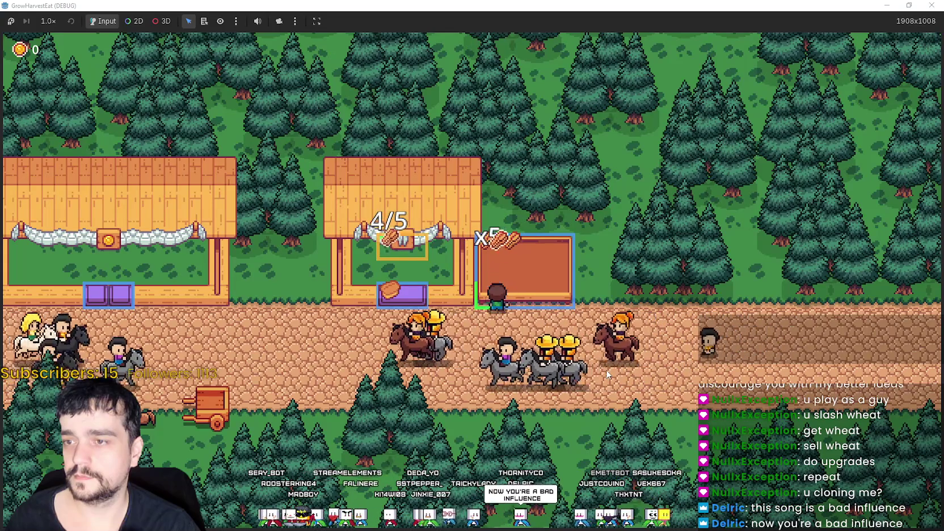
pyautogui.press('a')
pyautogui.press('a')
pyautogui.press('s')
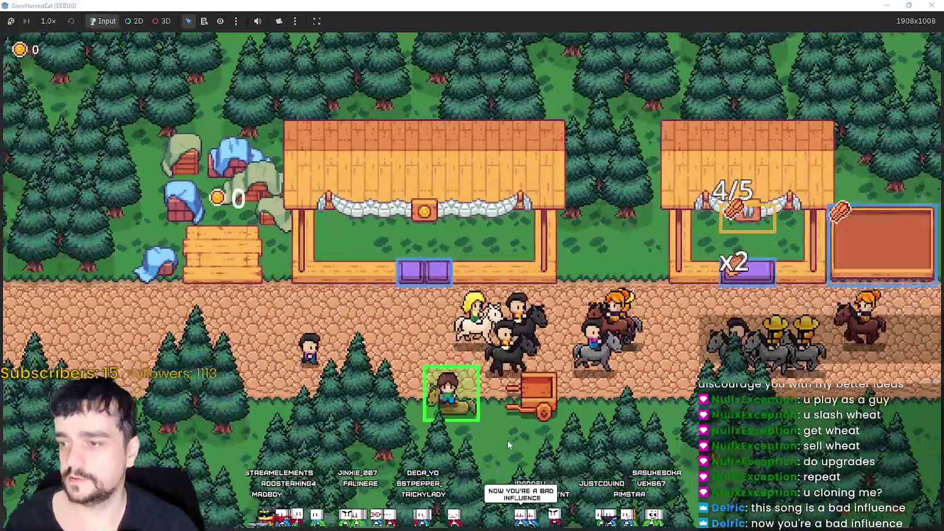
pyautogui.press('d')
pyautogui.press('e')
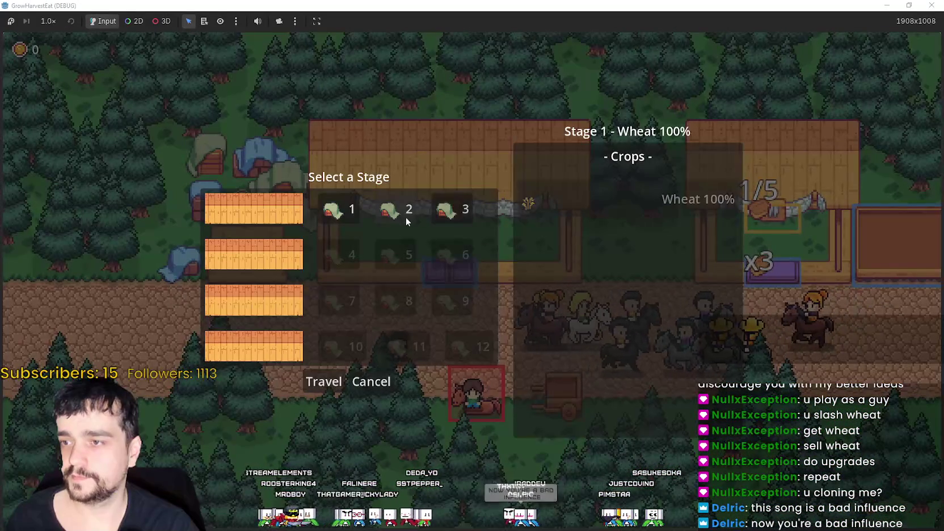
pyautogui.click(391, 211)
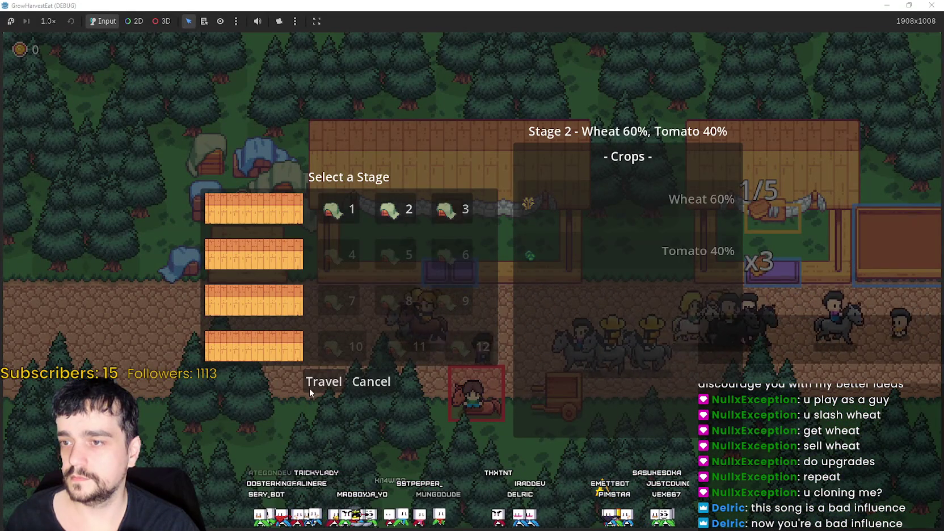
pyautogui.click(321, 383)
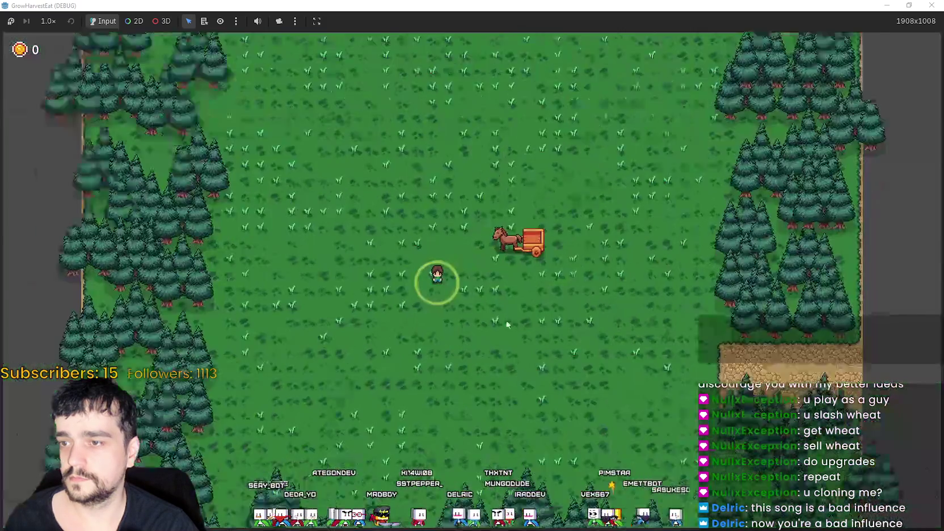
# Run the game at 16.0× speed, drop back to 1.0×, then settle at 2.0×.
pyautogui.click(908, 5)
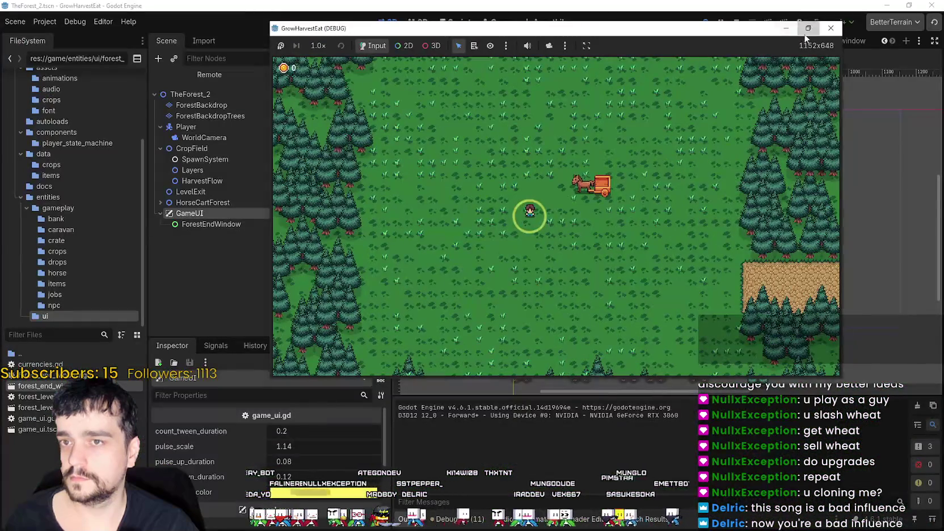
pyautogui.click(807, 28)
pyautogui.click(49, 21)
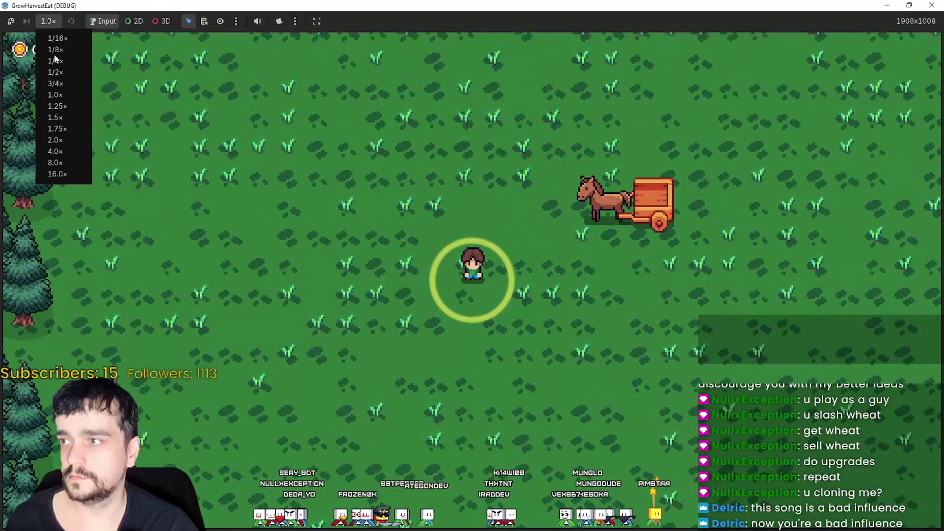
pyautogui.click(58, 175)
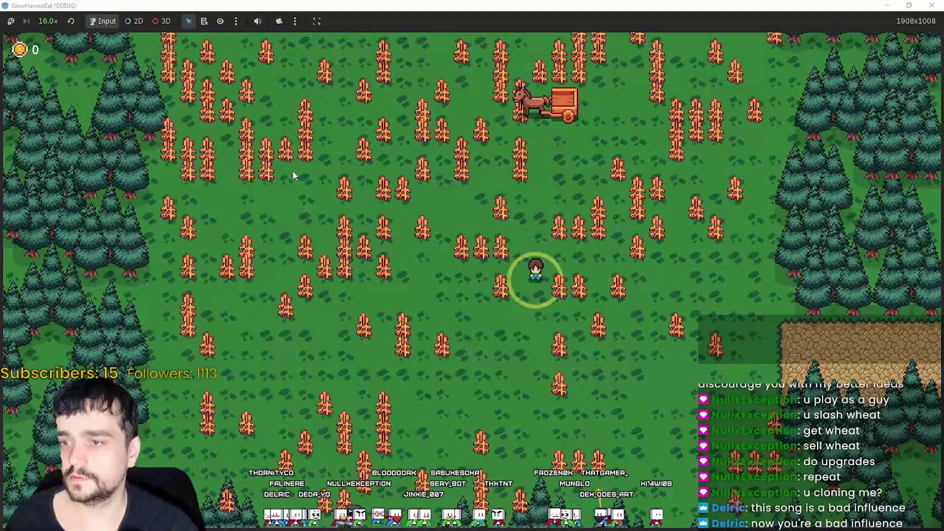
pyautogui.click(49, 21)
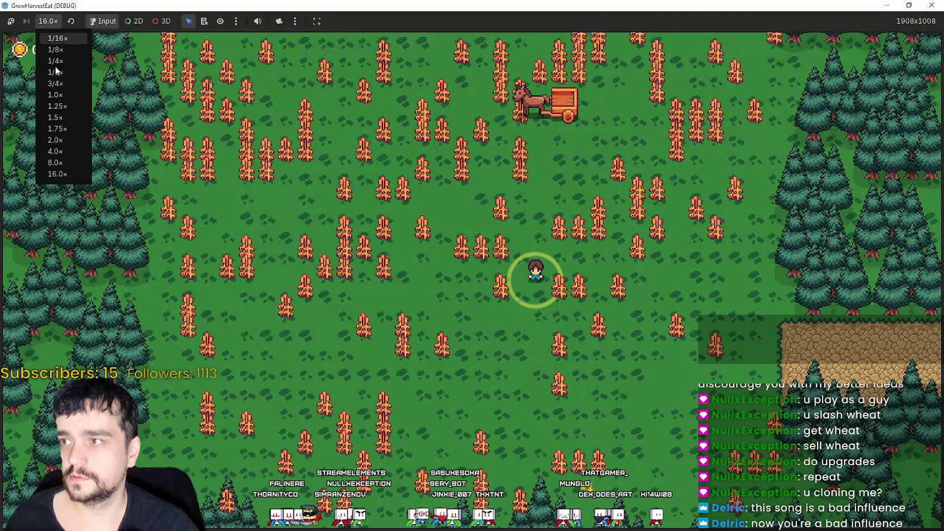
pyautogui.click(62, 99)
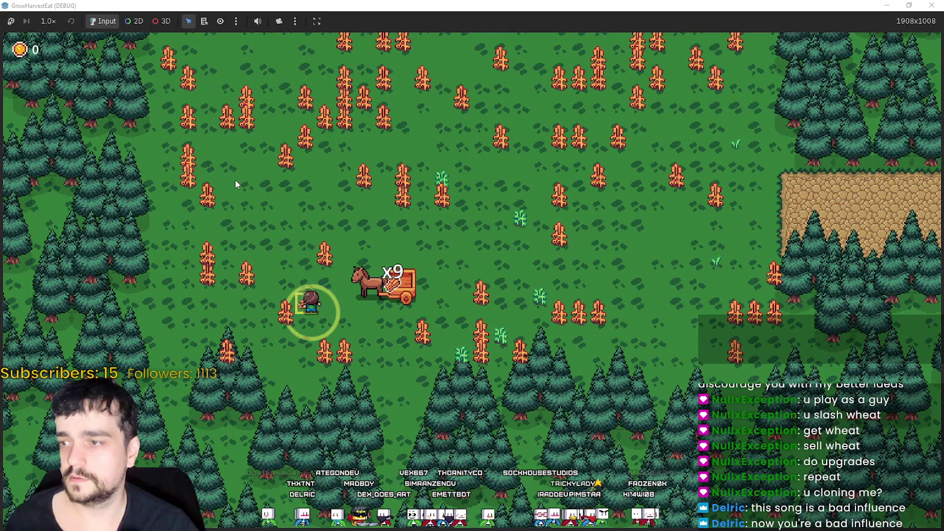
pyautogui.click(48, 21)
pyautogui.click(62, 140)
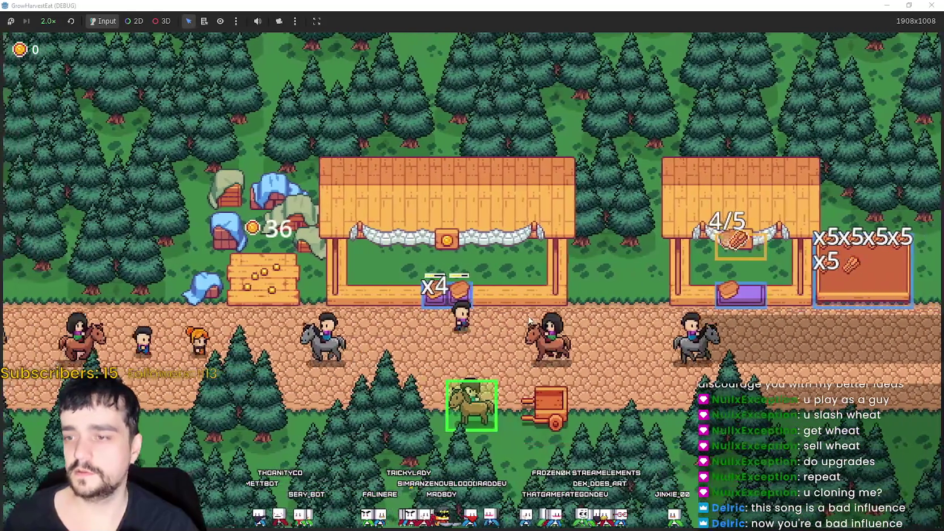
# From the horse's stage selection panel, pick Stage 3 and travel there.
pyautogui.press('Escape')
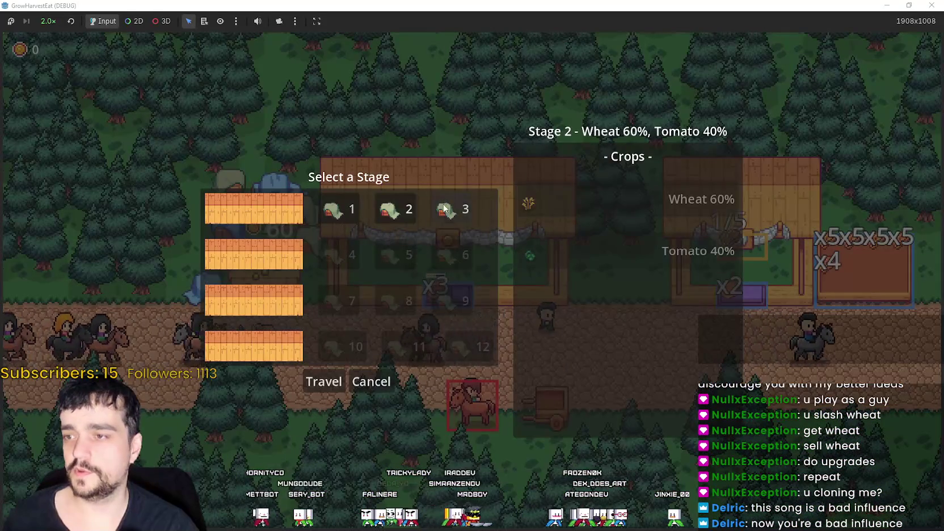
pyautogui.click(445, 207)
pyautogui.click(295, 382)
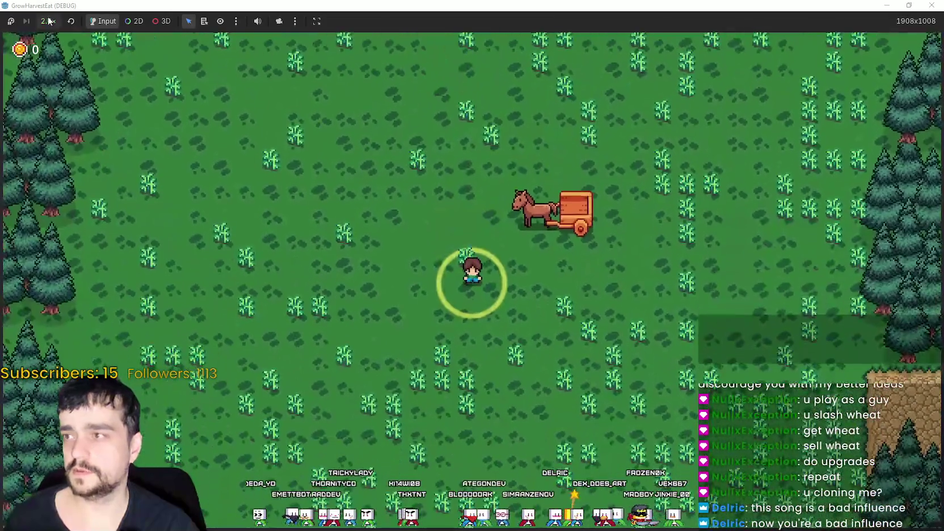
# Set the game speed to 16.0x and restore the game window to reveal the editor.
pyautogui.click(48, 21)
pyautogui.click(54, 197)
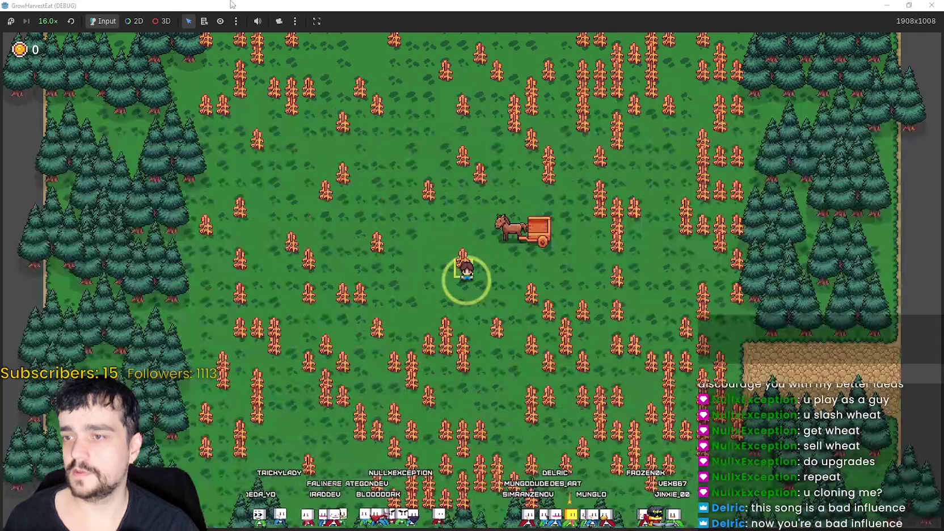
pyautogui.doubleClick(230, 5)
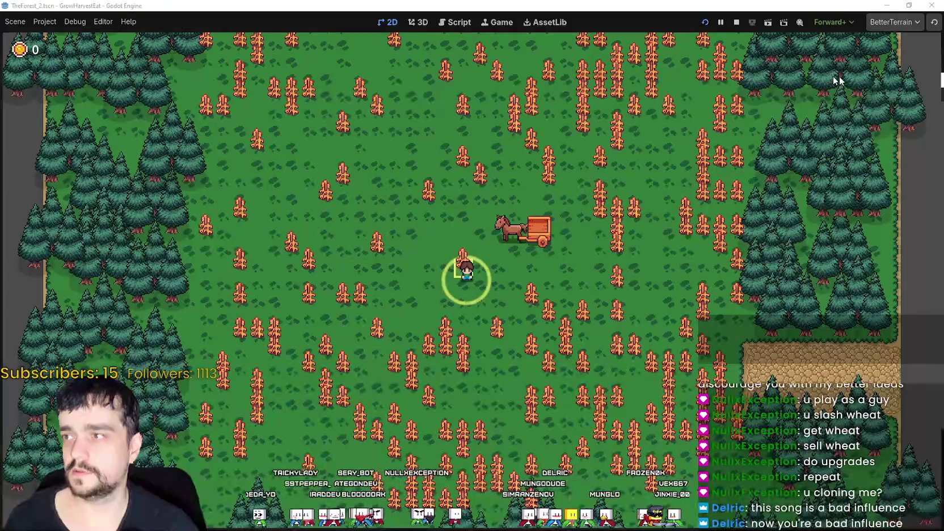
# In the Remote scene tree, expand TheForest_2 > CropField > Layers down to CropLayer_Wheat_1.
pyautogui.click(223, 74)
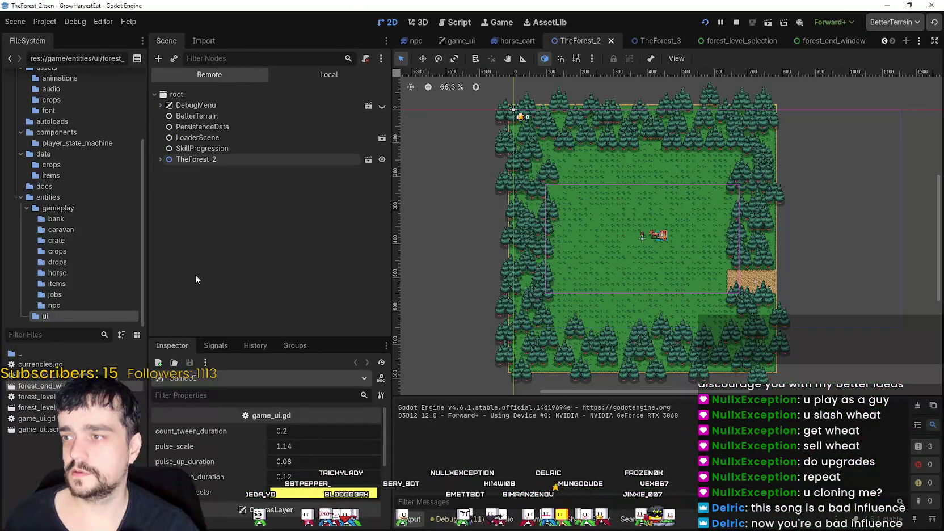
pyautogui.click(180, 160)
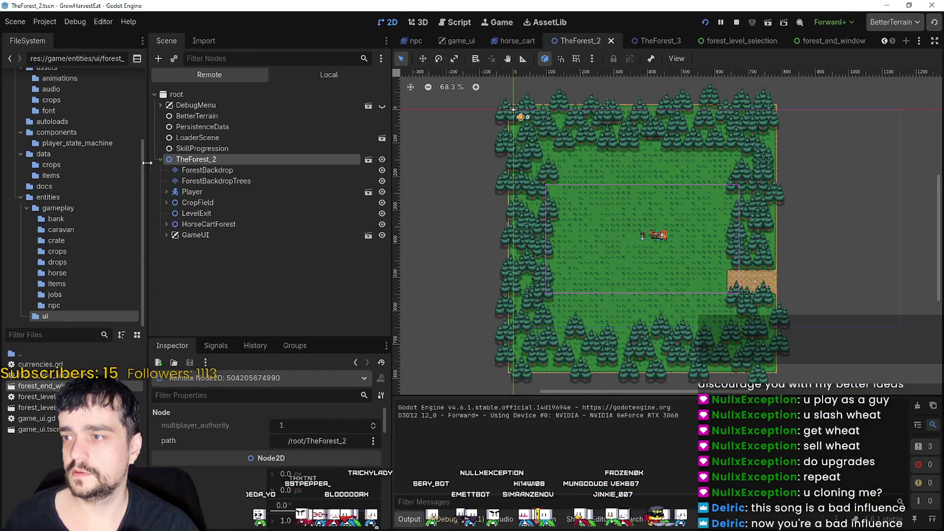
pyautogui.doubleClick(194, 203)
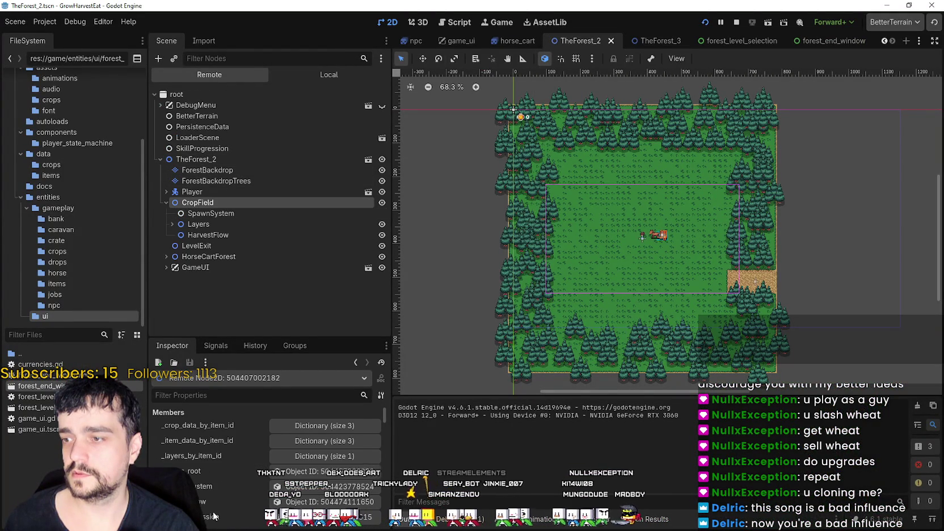
pyautogui.click(310, 443)
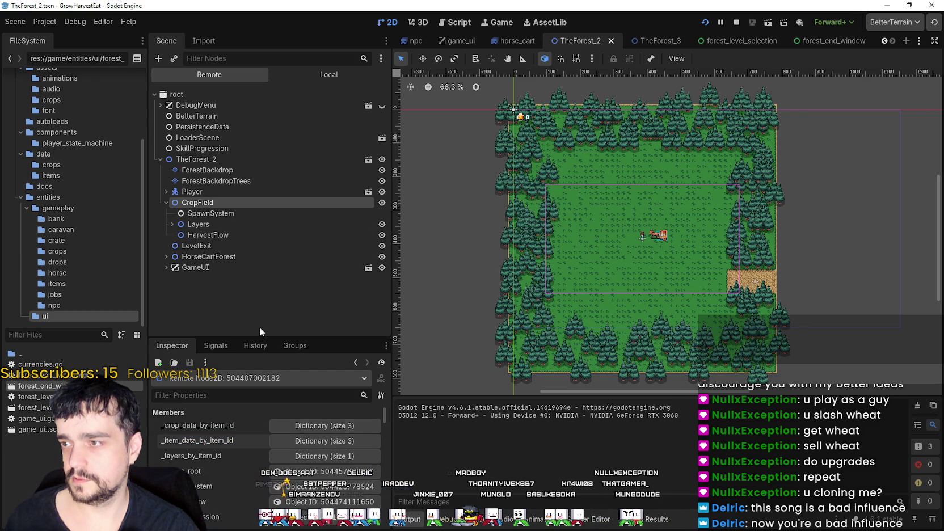
pyautogui.click(165, 224)
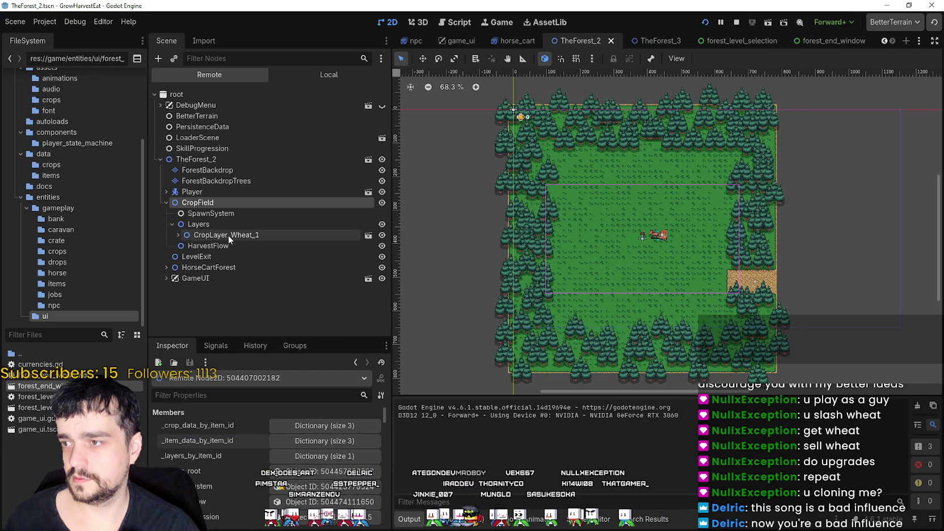
pyautogui.click(225, 233)
pyautogui.click(176, 227)
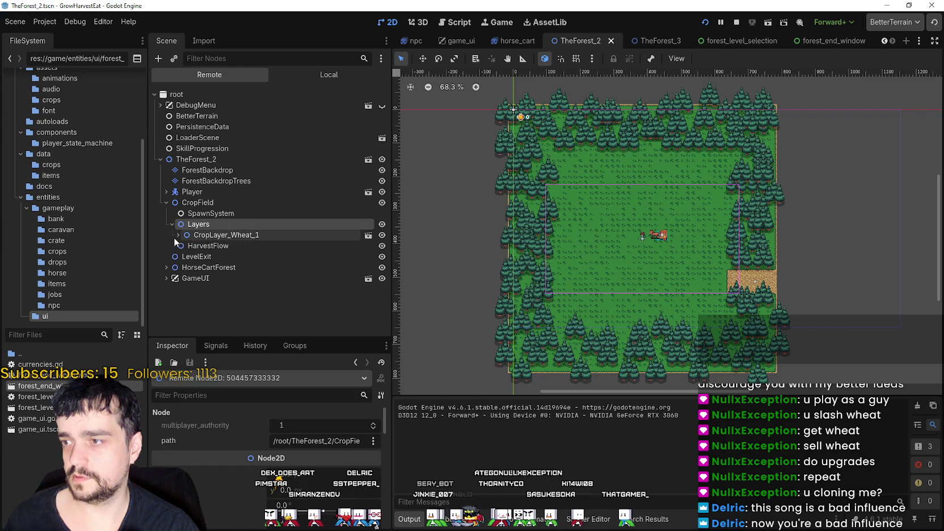
# Inspect SpawnSystem's live member values, then bring the game window back to the front.
pyautogui.click(218, 213)
pyautogui.scroll(-1, 252, 508)
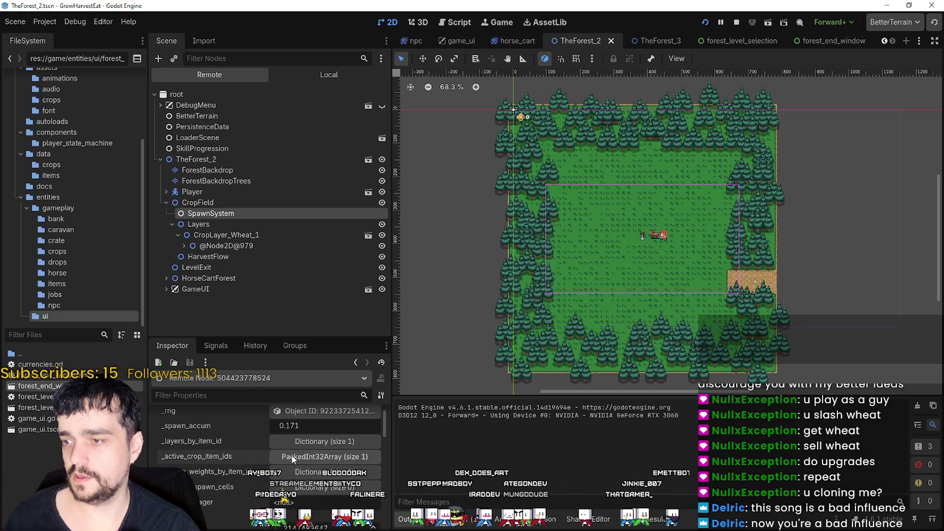
pyautogui.scroll(1, 298, 431)
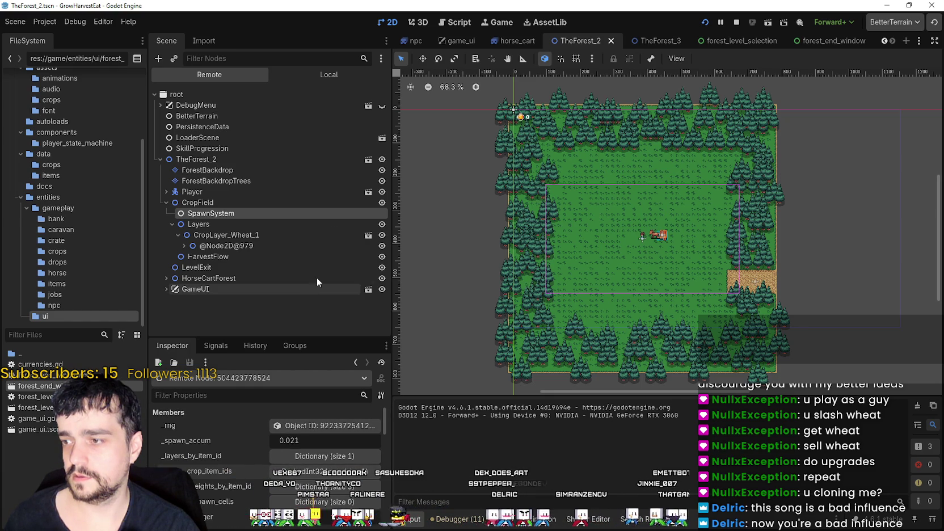
pyautogui.hotkey('alt', 'Tab')
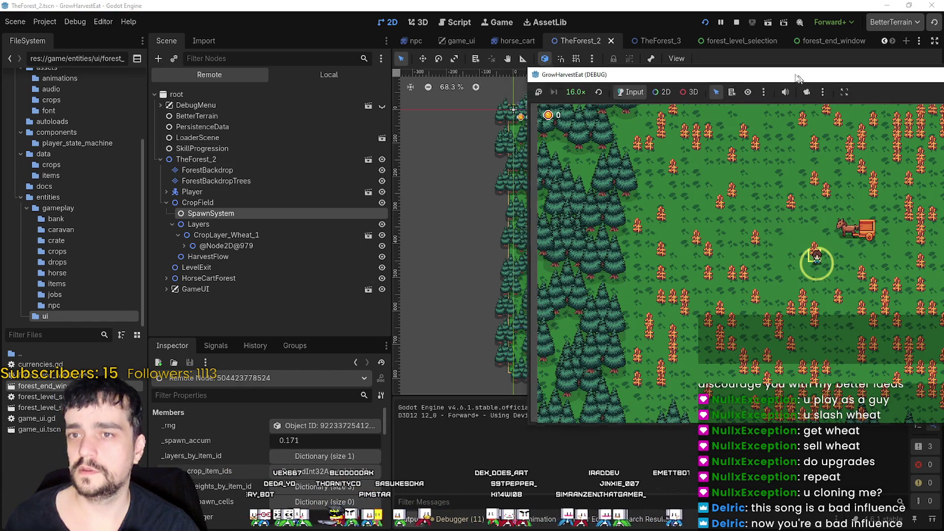
# Maximize the game window again and lower the game speed to 2.0x.
pyautogui.moveTo(804, 80); pyautogui.dragTo(678, 66)
pyautogui.doubleClick(678, 66)
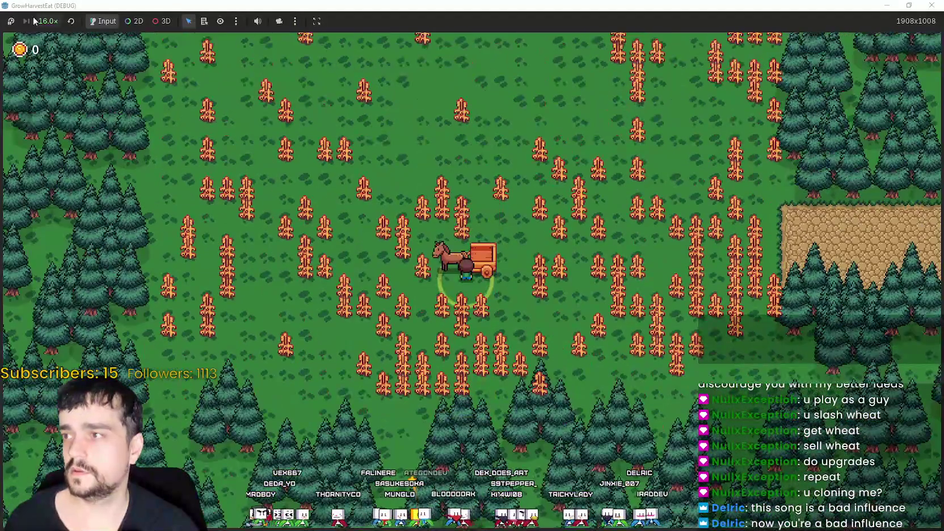
pyautogui.click(48, 21)
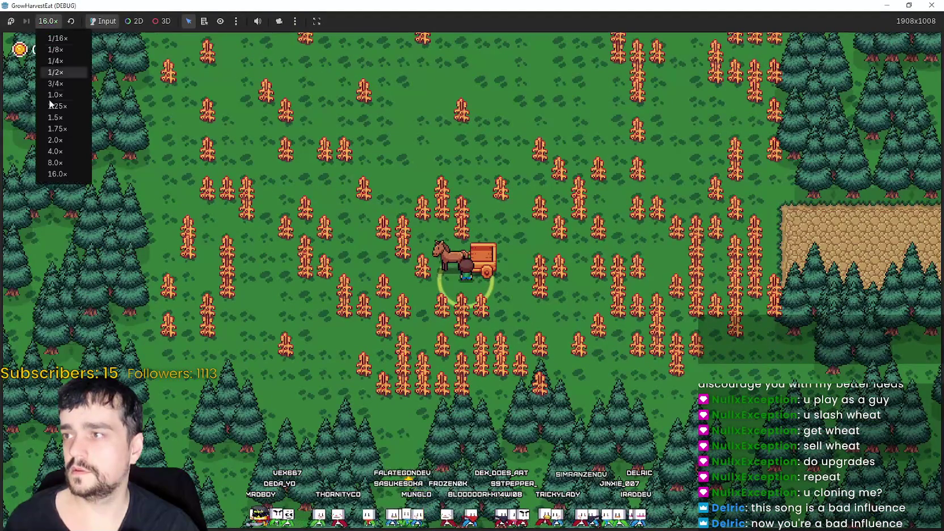
pyautogui.click(55, 140)
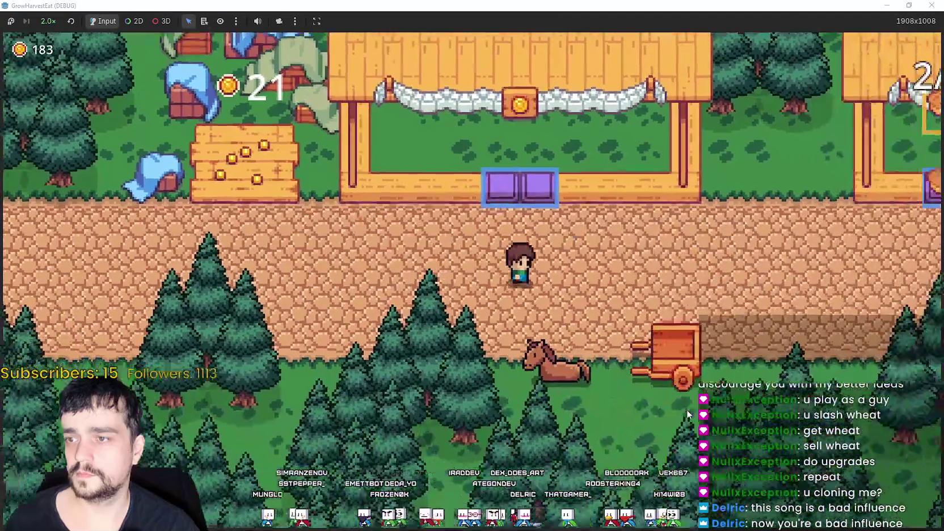
# Open and close the Select a Stage panel at the horse to review crop percentages, then stop with F8.
pyautogui.press('e')
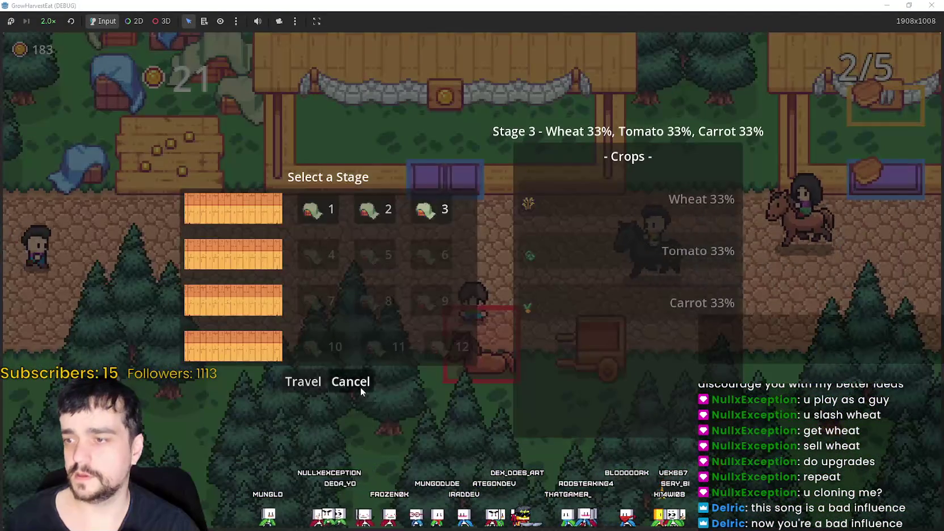
pyautogui.click(361, 385)
pyautogui.press('e')
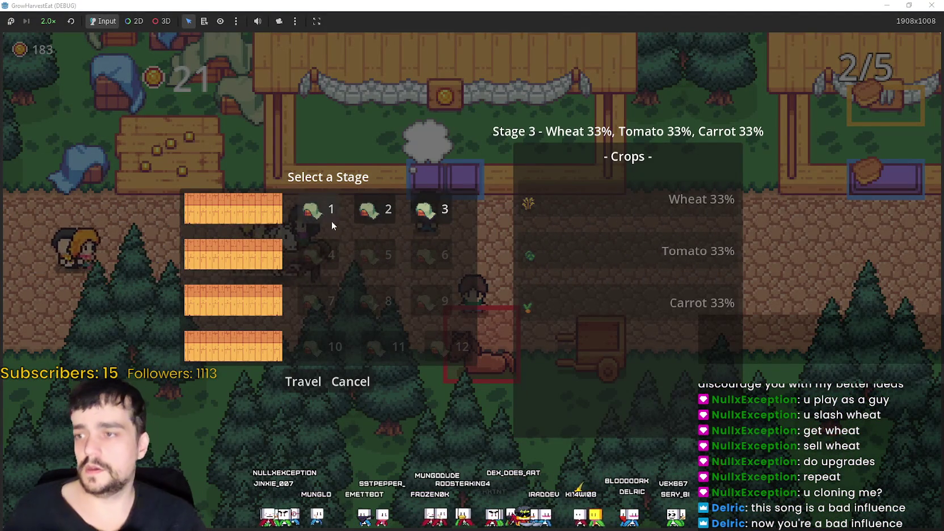
pyautogui.click(347, 382)
pyautogui.press('e')
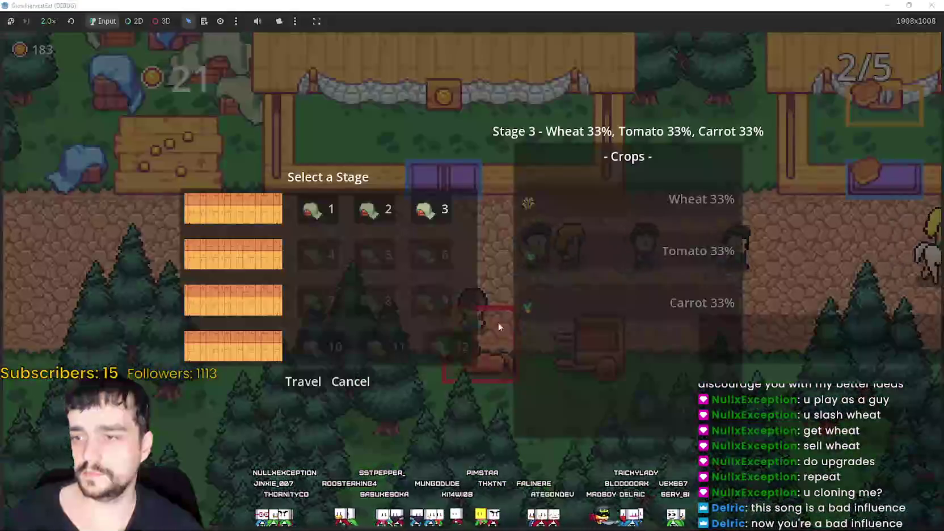
pyautogui.press('F8')
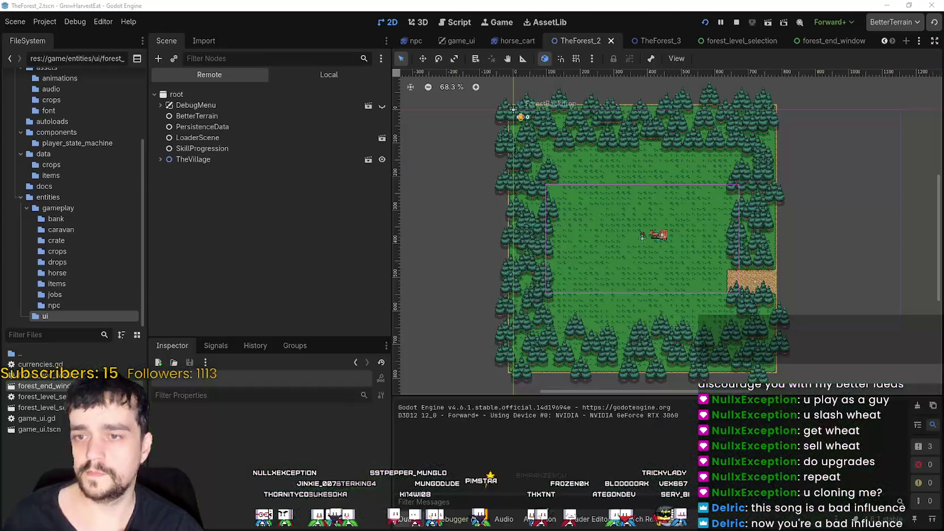
# Switch to forest_level_selection and expand the remote TheVillage > GameUI > Currencies branch.
pyautogui.click(744, 42)
pyautogui.scroll(3, 738, 277)
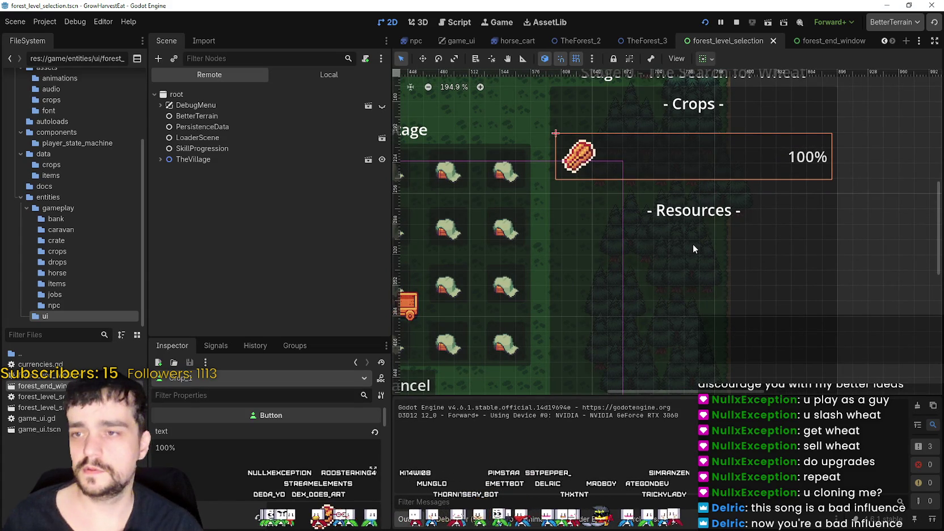
pyautogui.scroll(-2, 692, 244)
pyautogui.click(200, 160)
pyautogui.click(159, 158)
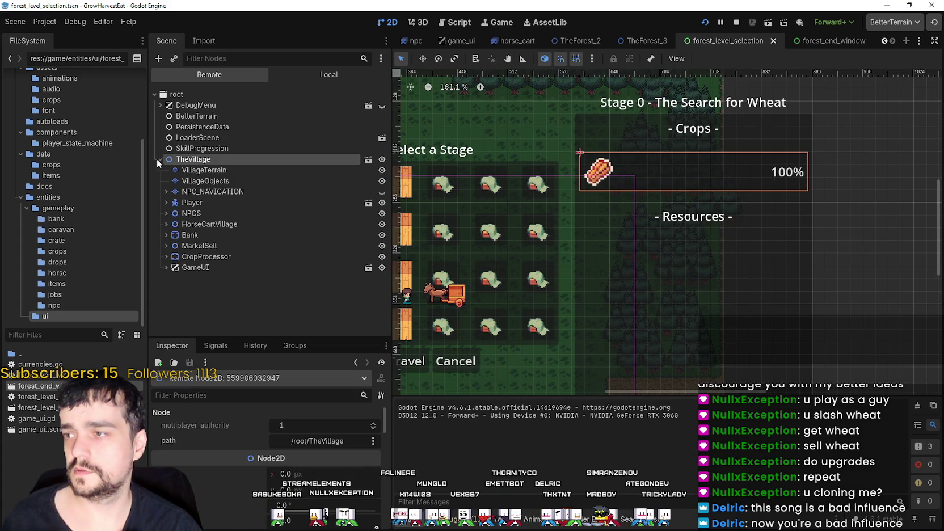
pyautogui.click(182, 267)
pyautogui.click(165, 267)
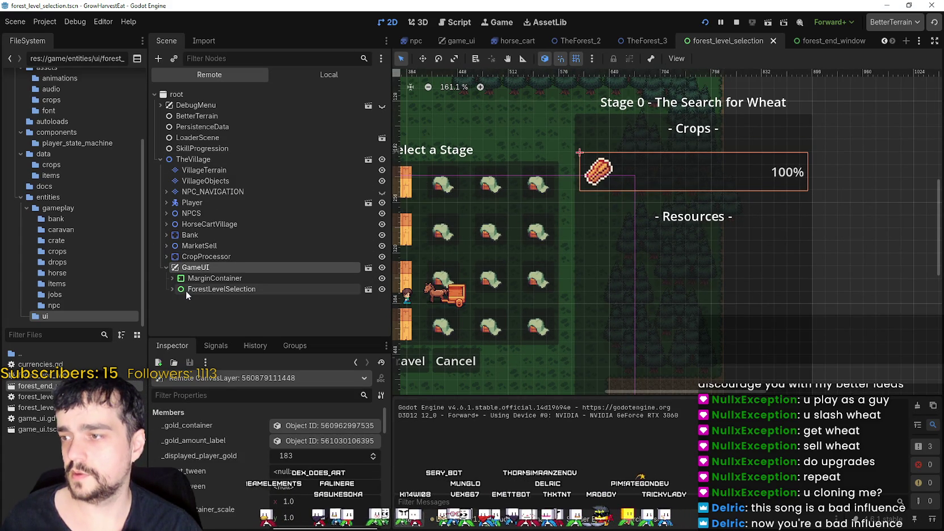
pyautogui.click(172, 278)
pyautogui.click(207, 289)
pyautogui.click(178, 288)
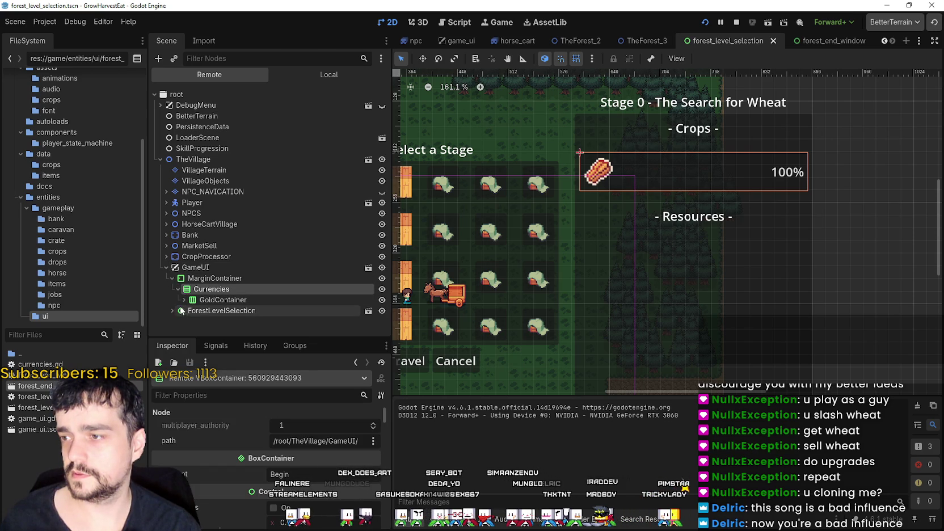
# Expand ForestLevelSelection's PanelContainer through HBoxContainer and StageContainer down to the VBoxContainer.
pyautogui.click(179, 321)
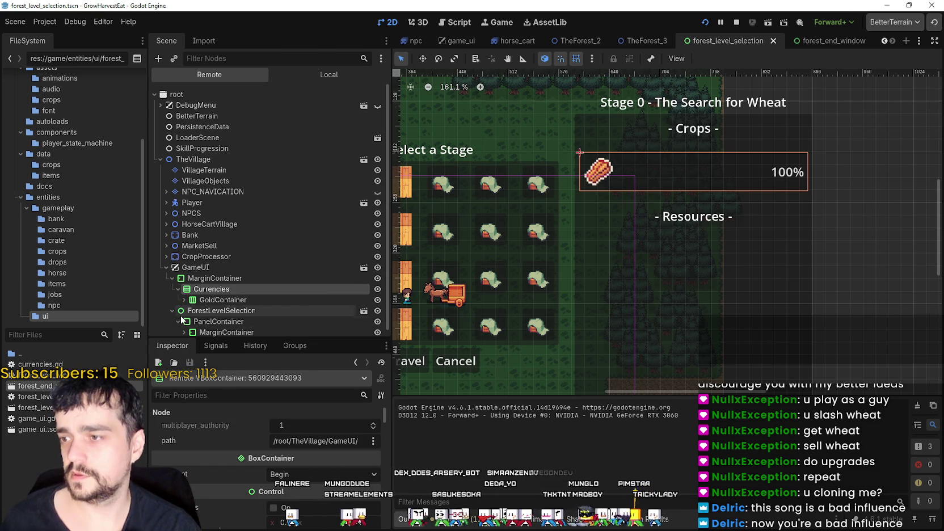
pyautogui.scroll(-1, 185, 317)
pyautogui.click(198, 328)
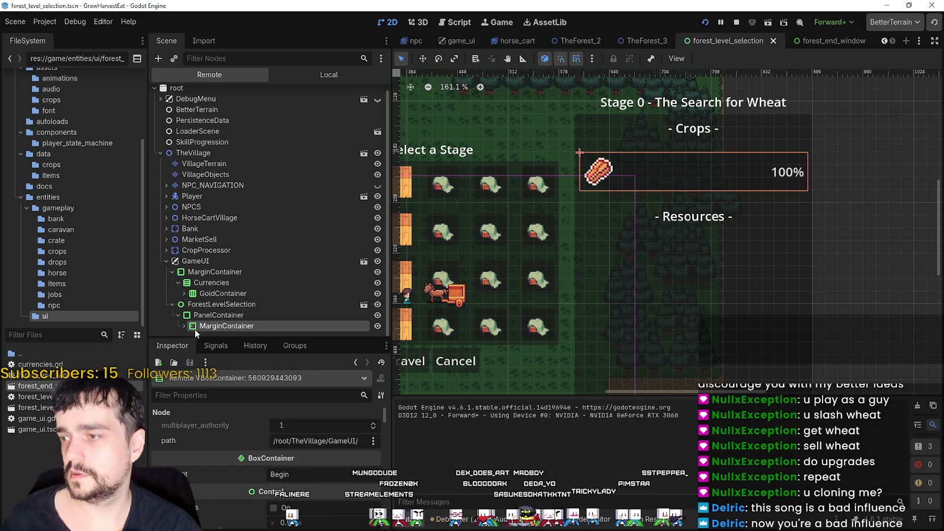
pyautogui.click(182, 326)
pyautogui.scroll(-1, 182, 325)
pyautogui.click(190, 325)
pyautogui.scroll(-2, 188, 324)
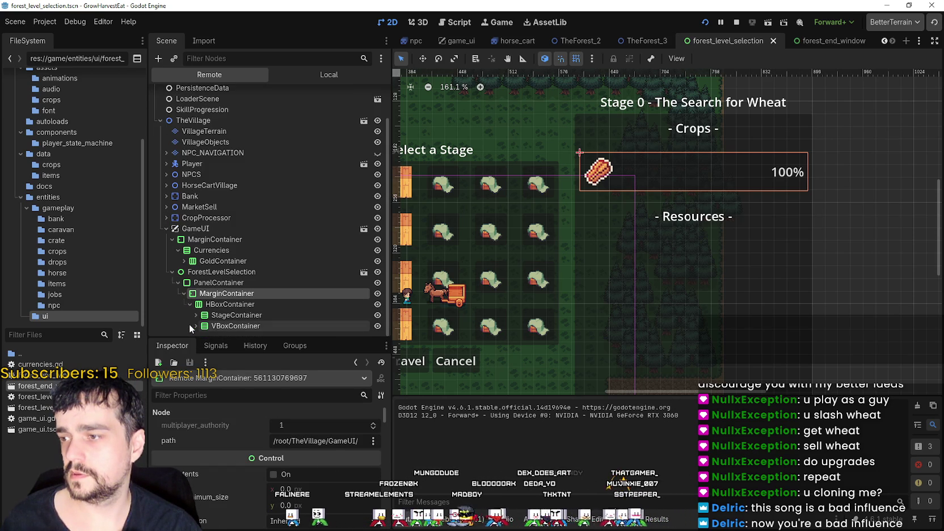
pyautogui.click(187, 314)
pyautogui.scroll(-3, 187, 313)
pyautogui.click(189, 321)
pyautogui.scroll(-2, 188, 321)
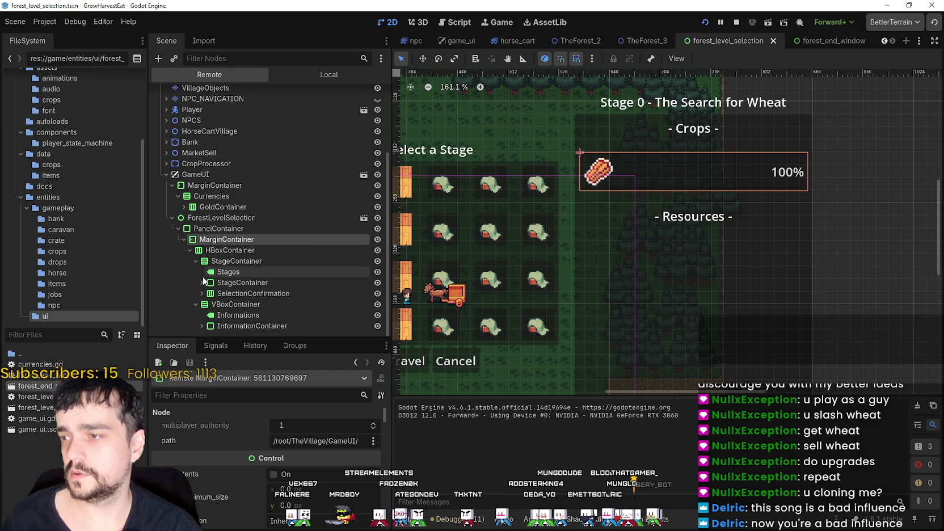
# Expand InformationContainer and its margin container to list StageInformation's crop and resource nodes.
pyautogui.click(229, 326)
pyautogui.click(202, 326)
pyautogui.scroll(-1, 194, 326)
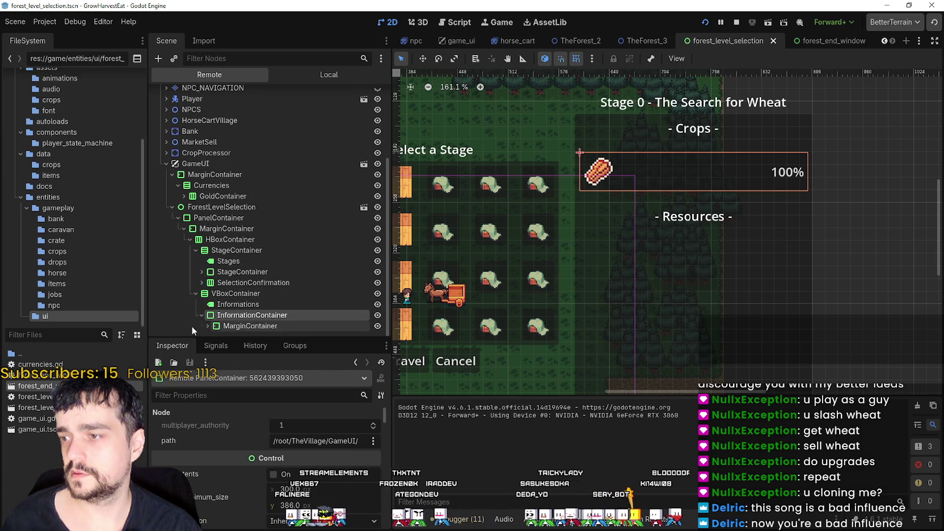
pyautogui.click(218, 326)
pyautogui.click(209, 326)
pyautogui.scroll(-1, 214, 327)
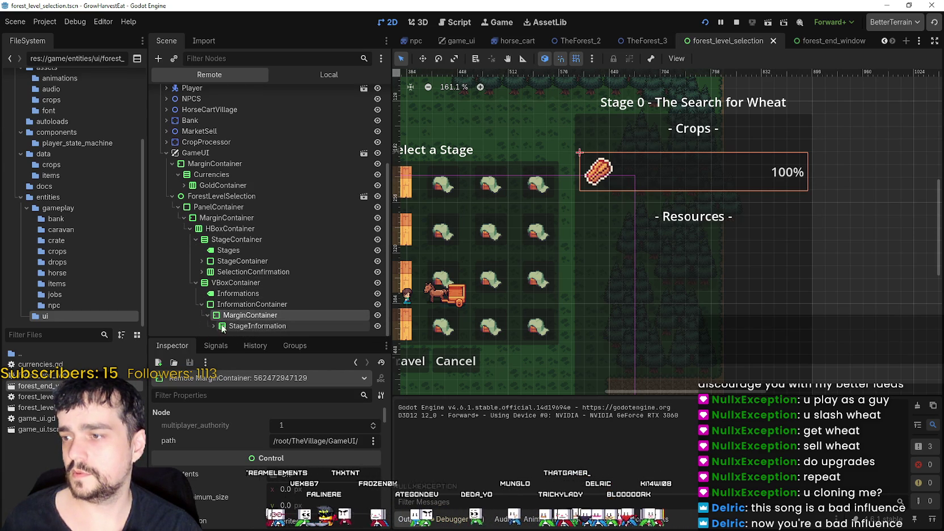
pyautogui.click(214, 326)
pyautogui.scroll(-3, 218, 326)
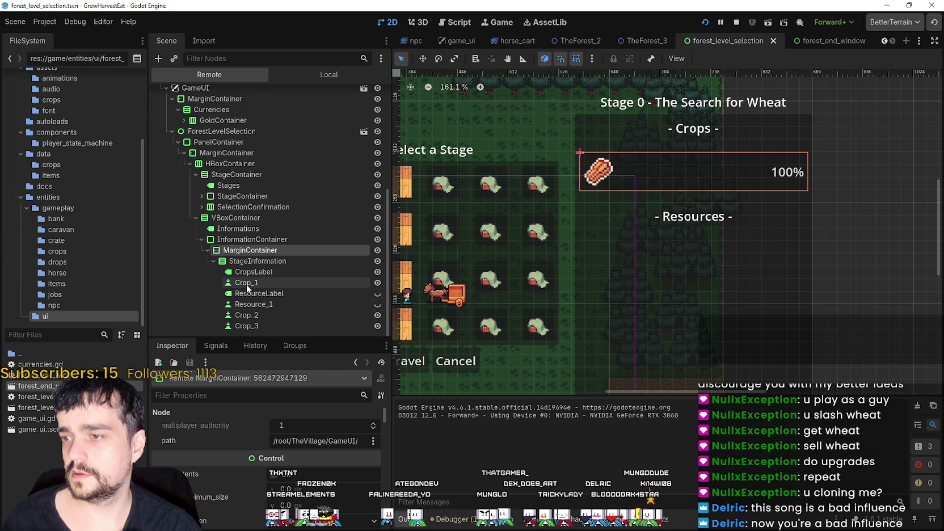
# Inspect the live Crop_1, Crop_2, Crop_3, Resource_1, CropsLabel and StageInformation nodes.
pyautogui.click(261, 315)
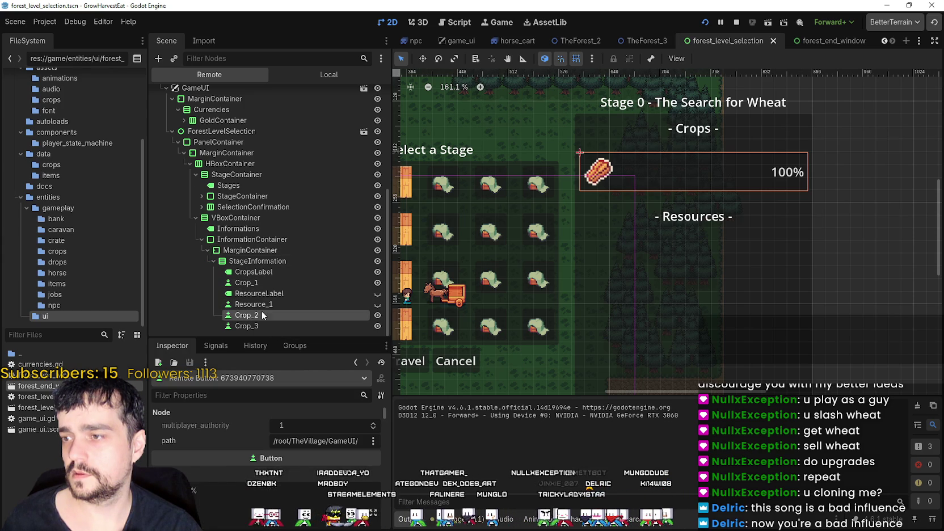
pyautogui.click(262, 305)
pyautogui.click(266, 282)
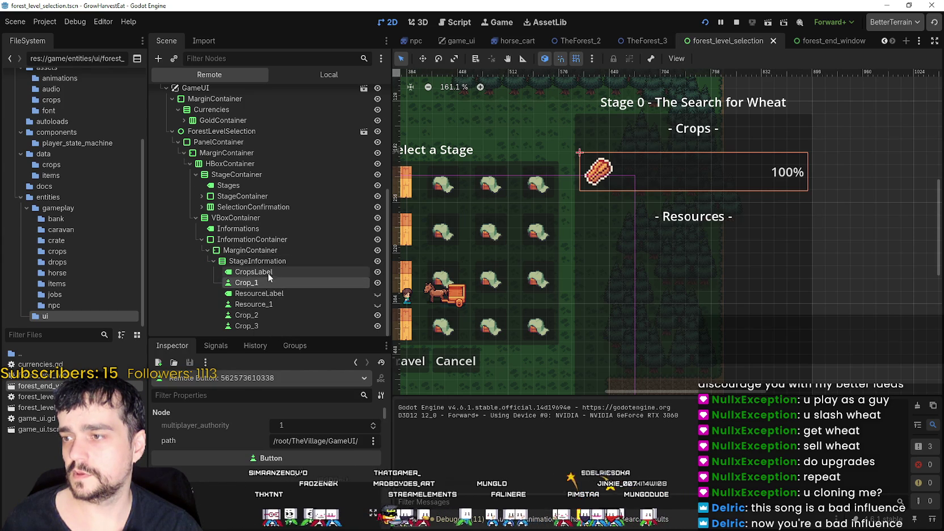
pyautogui.click(267, 272)
pyautogui.click(259, 315)
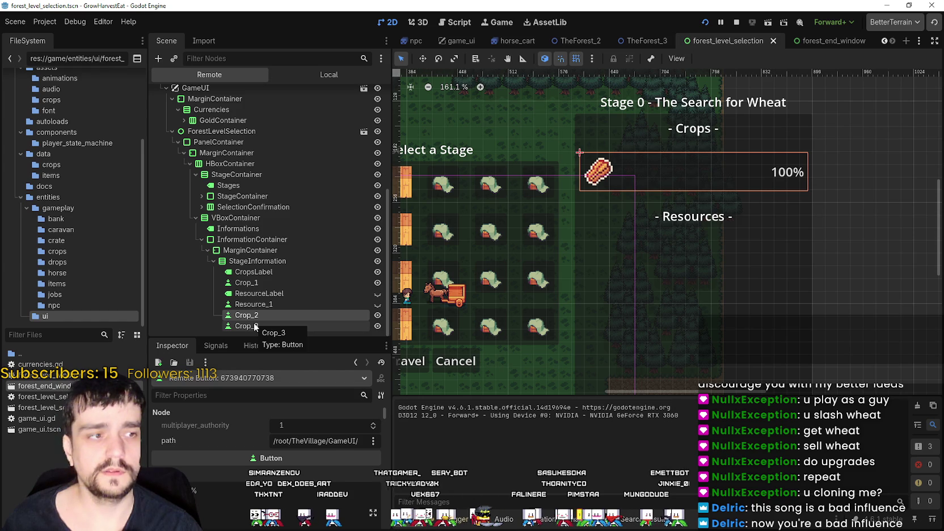
pyautogui.click(254, 326)
pyautogui.click(255, 304)
pyautogui.click(252, 284)
pyautogui.click(262, 263)
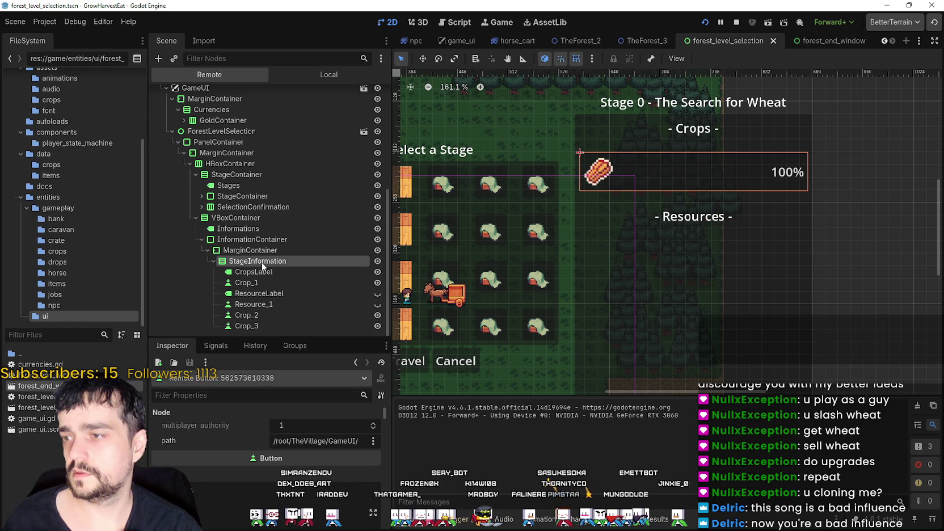
pyautogui.click(269, 313)
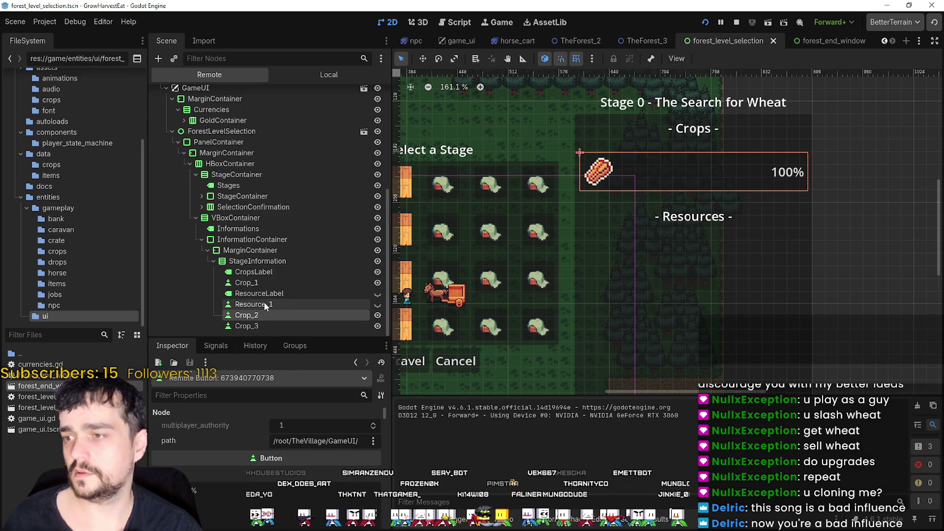
pyautogui.click(259, 326)
# Scroll through Crop_3's properties, then recheck Crop_2, CropsLabel and Crop_1.
pyautogui.scroll(-10, 270, 483)
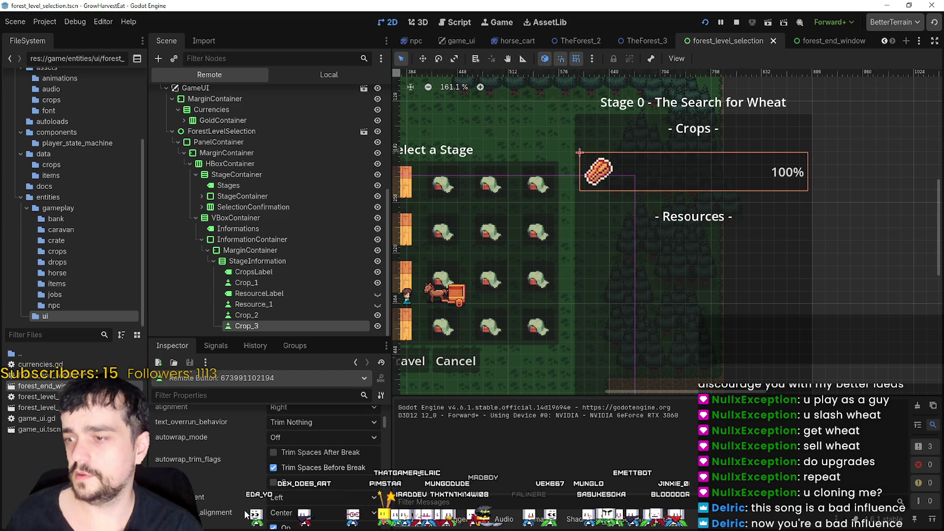
pyautogui.scroll(-3, 236, 499)
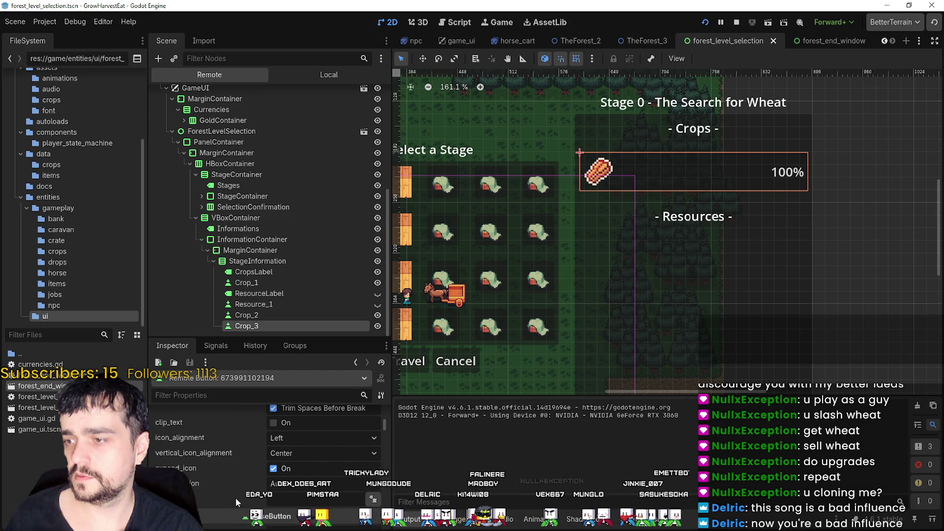
pyautogui.scroll(-5, 271, 477)
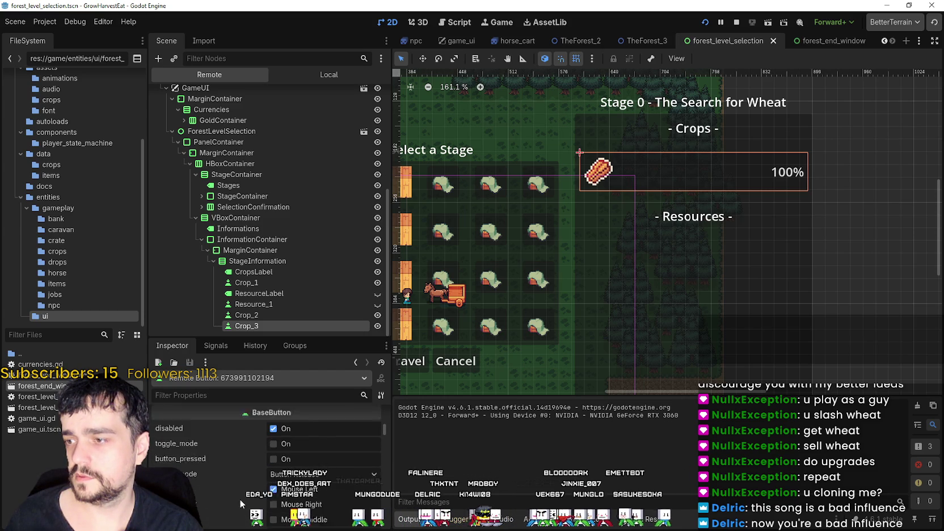
pyautogui.scroll(-2, 239, 497)
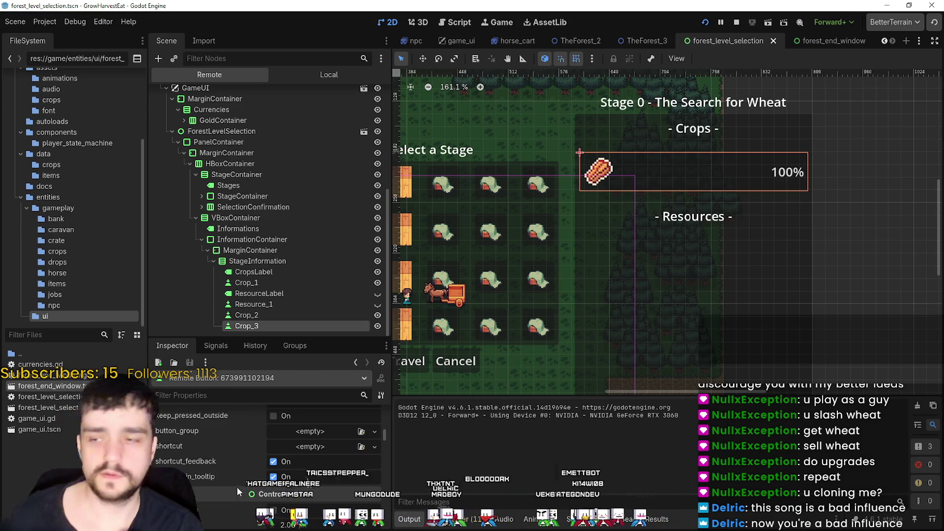
pyautogui.click(270, 314)
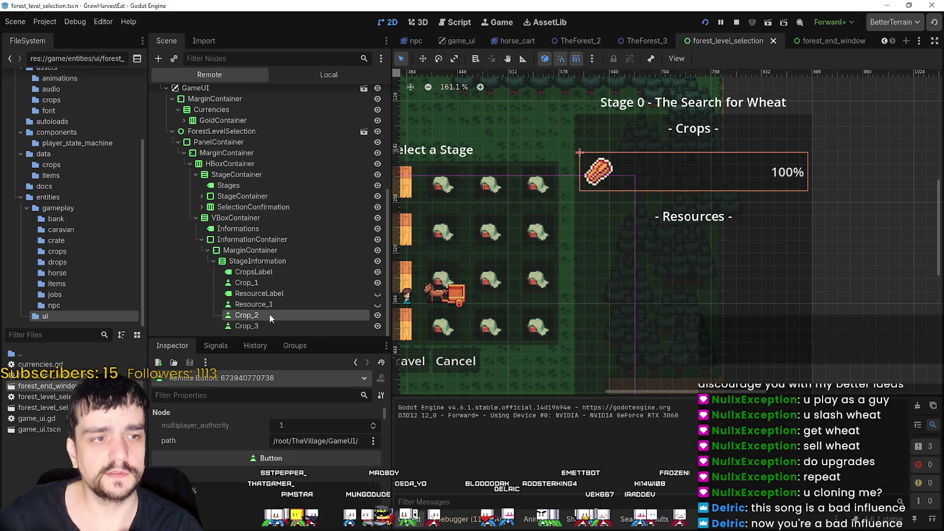
pyautogui.click(267, 273)
pyautogui.click(264, 278)
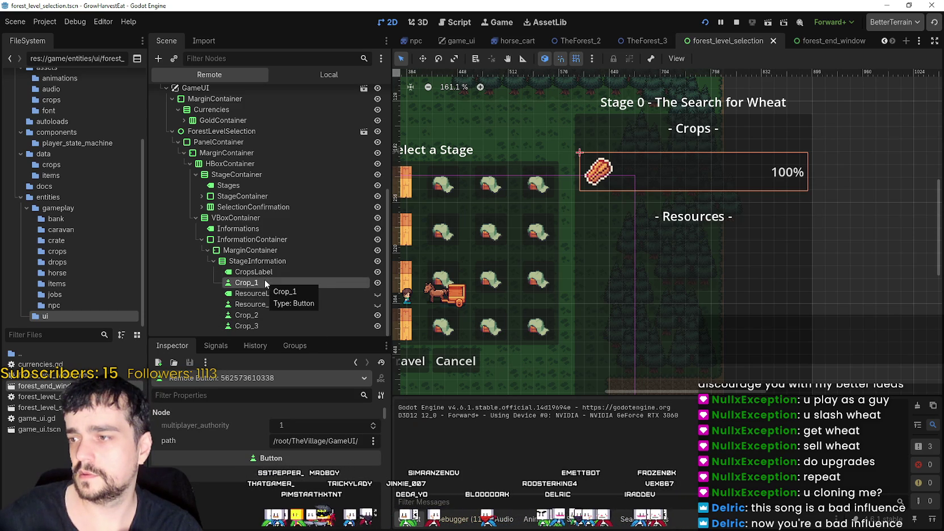
pyautogui.scroll(1, 639, 144)
pyautogui.scroll(-2, 608, 186)
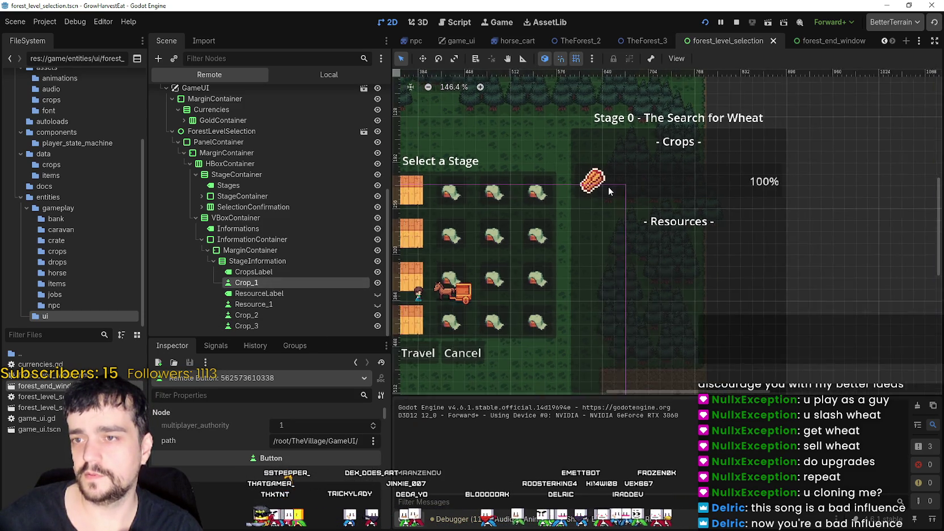
pyautogui.scroll(-2, 606, 188)
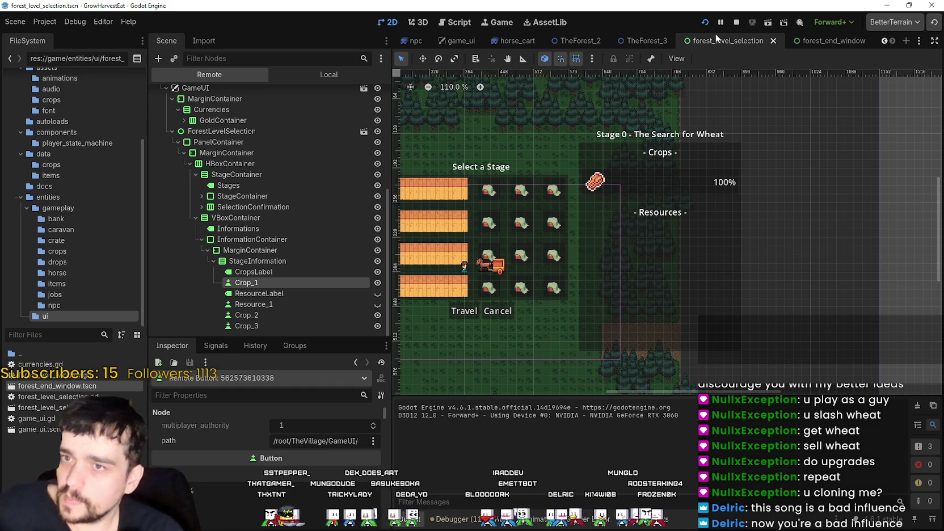
# Stop the running game and select ResourceLabel and Crop_1 in the local scene tree.
pyautogui.click(735, 23)
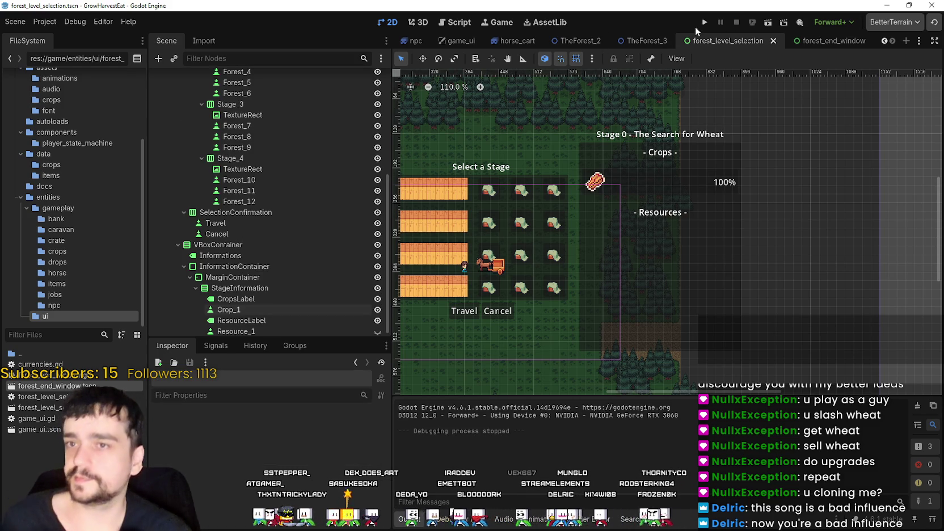
pyautogui.click(247, 313)
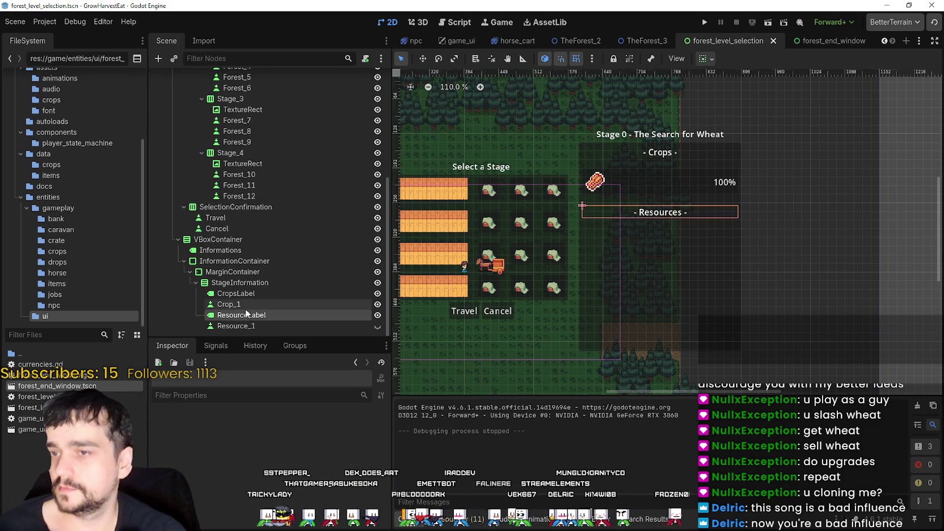
pyautogui.scroll(1, 661, 165)
pyautogui.scroll(2, 661, 164)
pyautogui.click(250, 302)
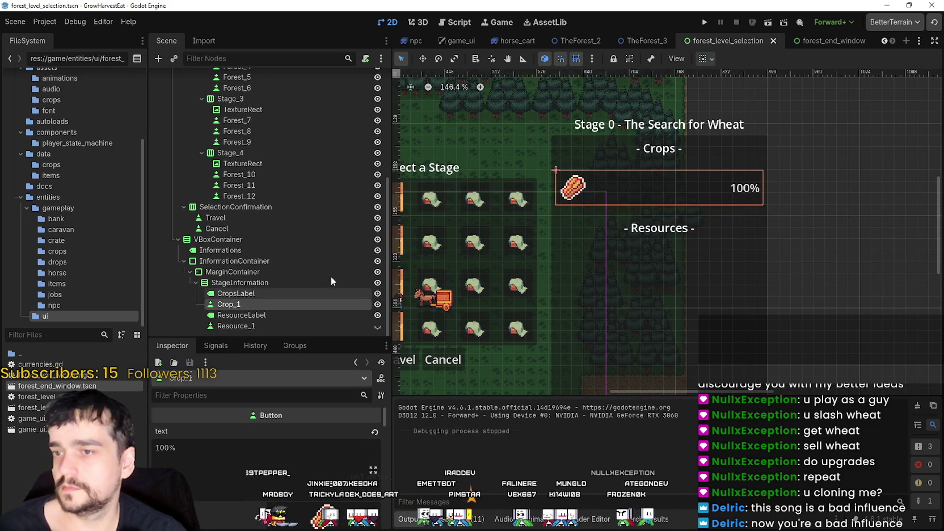
pyautogui.scroll(3, 614, 172)
pyautogui.scroll(-1, 607, 262)
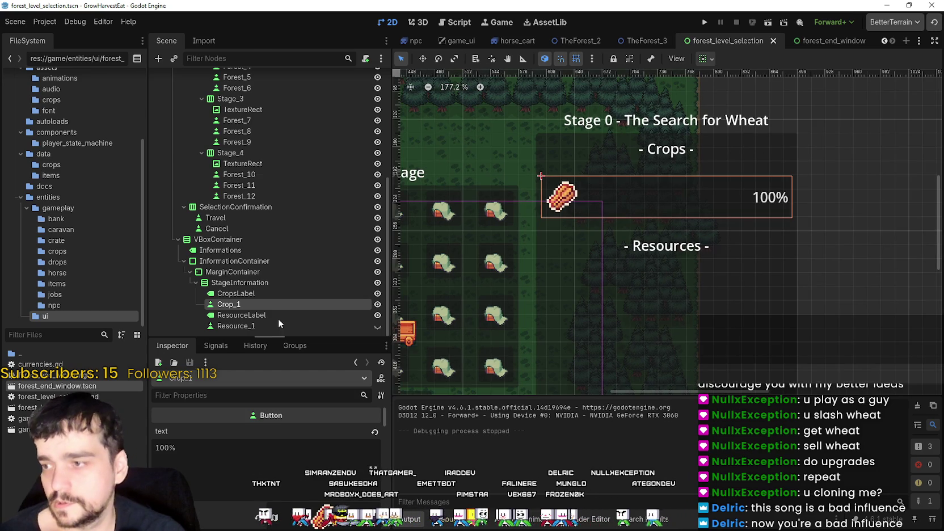
# Enlarge the properties panel and compare ResourceLabel, Resource_1, Crop_1 and the StageInformation container.
pyautogui.moveTo(264, 338); pyautogui.dragTo(265, 332)
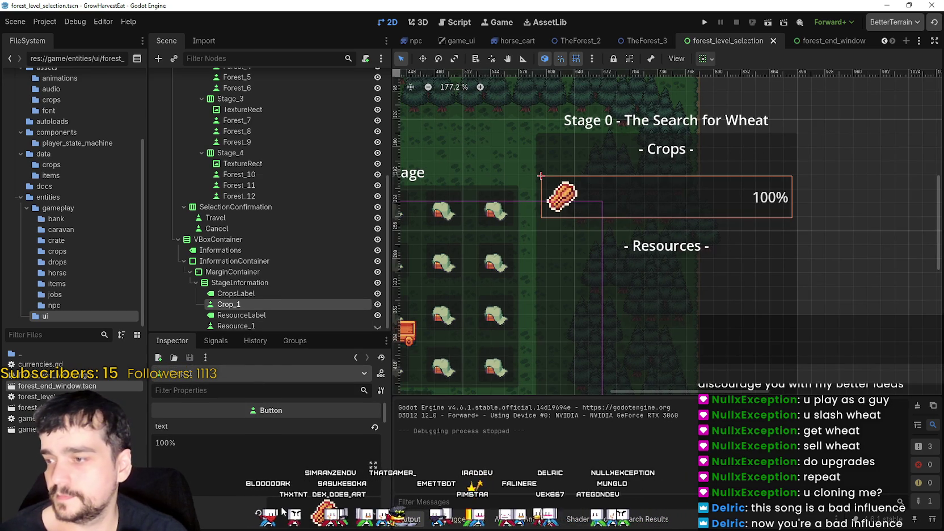
pyautogui.scroll(-2, 284, 511)
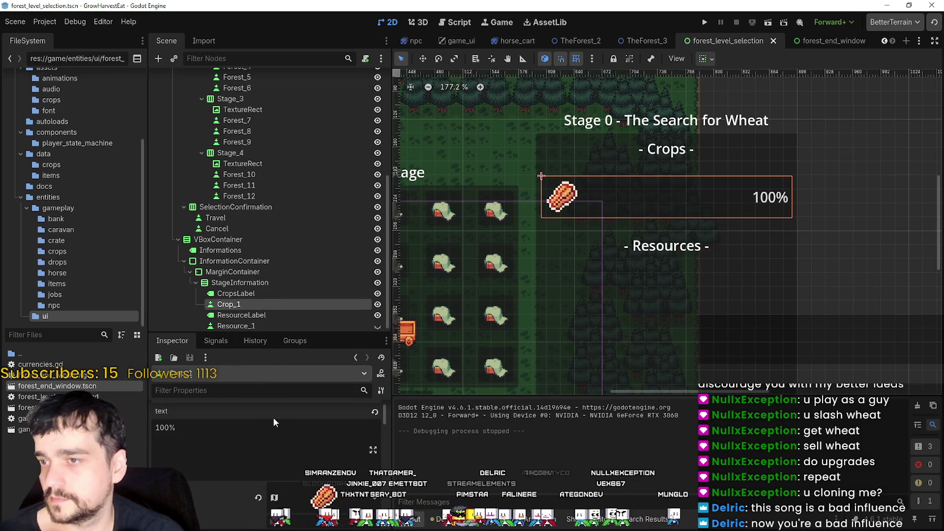
pyautogui.scroll(2, 604, 138)
pyautogui.scroll(-1, 234, 293)
pyautogui.click(252, 310)
pyautogui.click(262, 321)
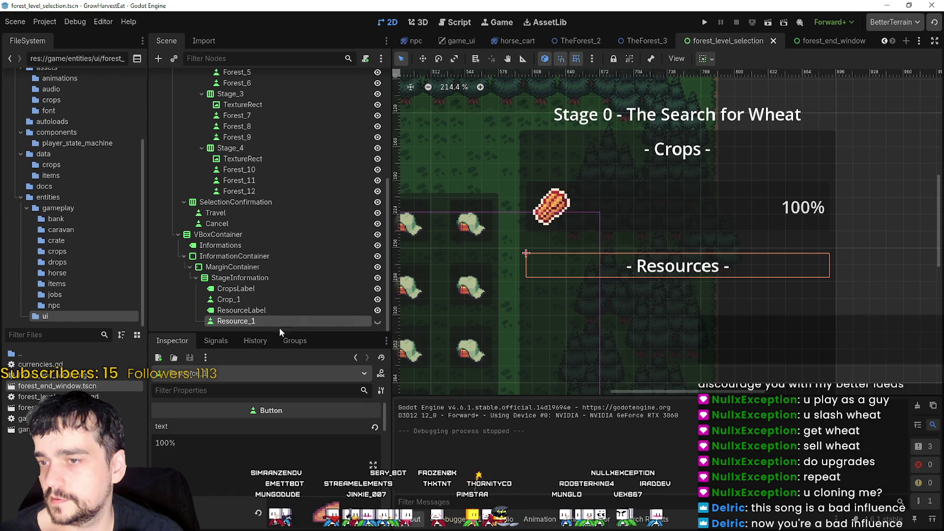
pyautogui.scroll(-2, 567, 234)
pyautogui.click(258, 312)
pyautogui.click(258, 320)
pyautogui.click(252, 300)
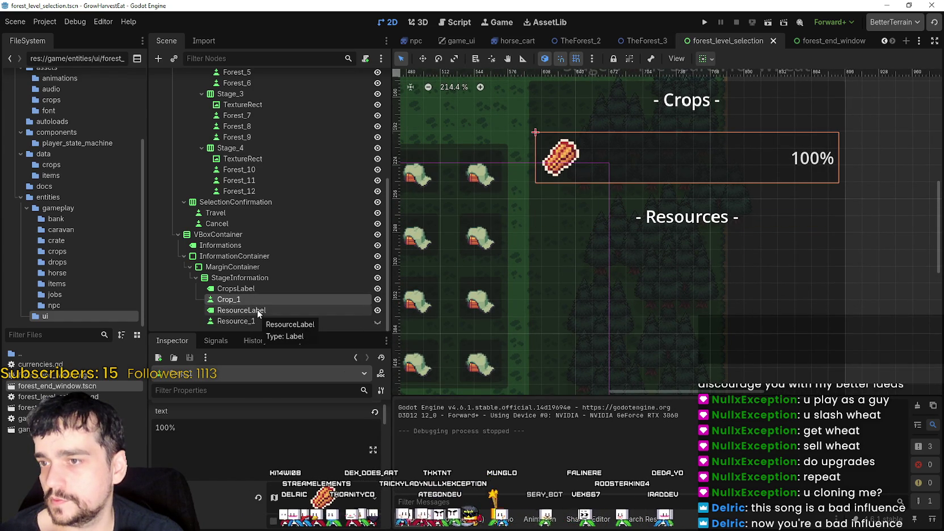
pyautogui.click(256, 309)
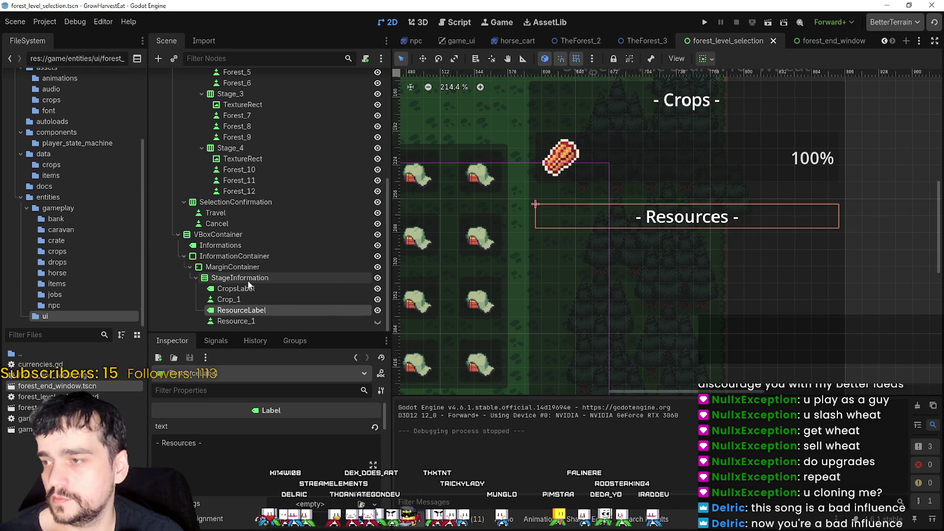
pyautogui.click(247, 277)
# Add a VBoxContainer child node to StageInformation.
pyautogui.rightClick(248, 277)
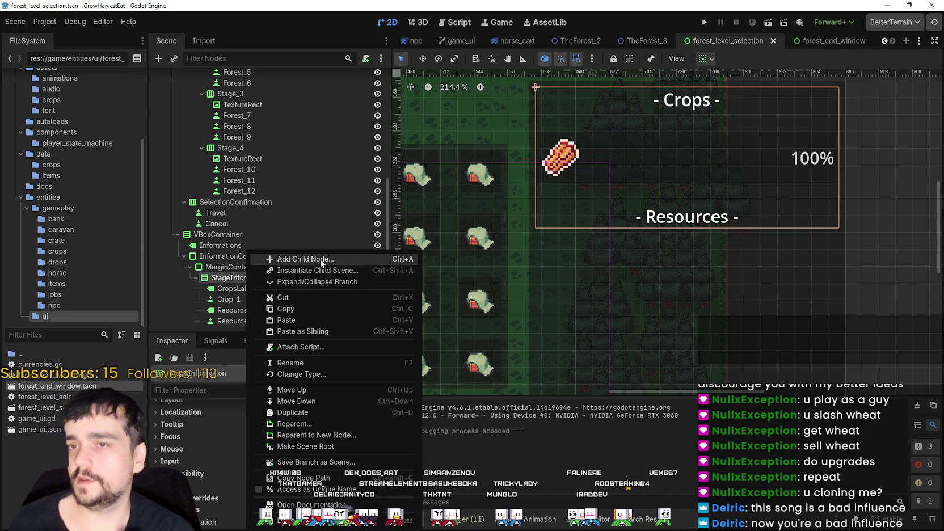
pyautogui.click(319, 258)
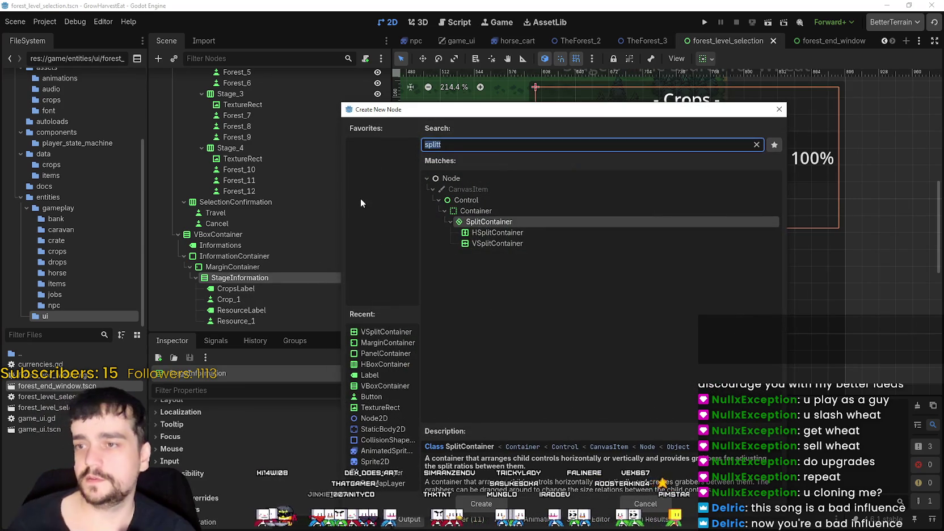
pyautogui.write('vbox')
pyautogui.press('Return')
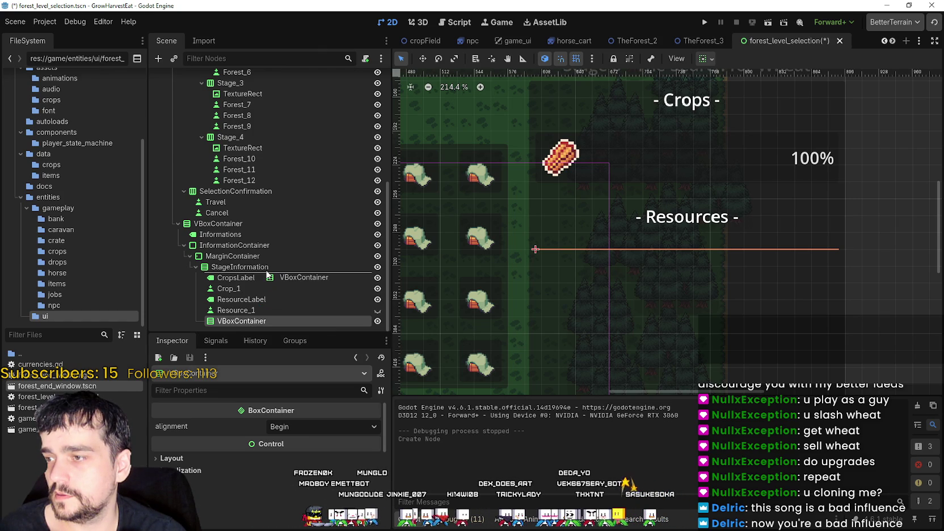
# Move the VBoxContainer directly under MarginContainer, with StageInformation placed above it.
pyautogui.moveTo(266, 275); pyautogui.dragTo(267, 275)
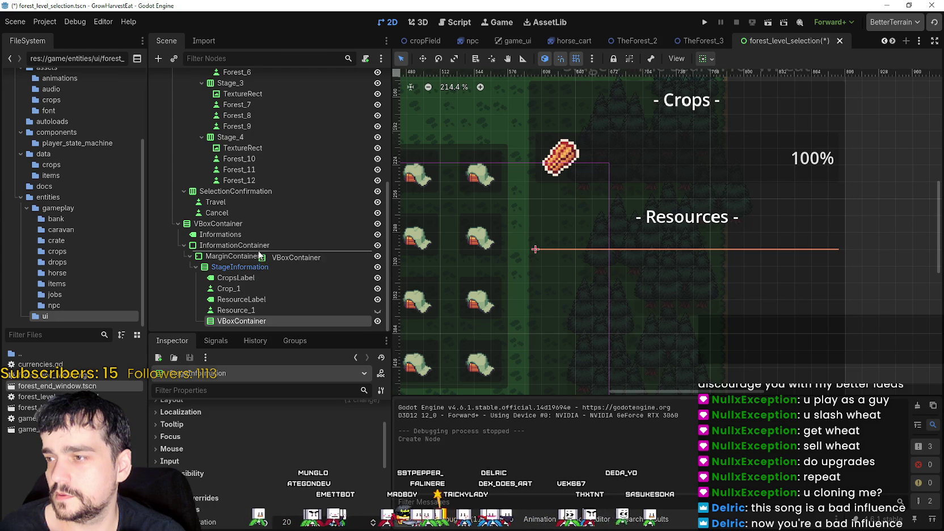
pyautogui.moveTo(259, 253); pyautogui.dragTo(262, 276)
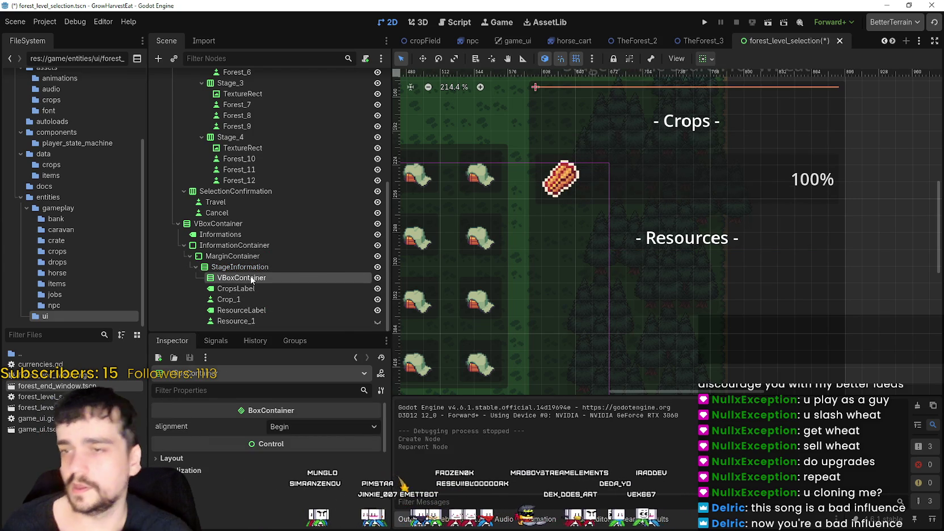
pyautogui.hotkey('ctrl', 'z')
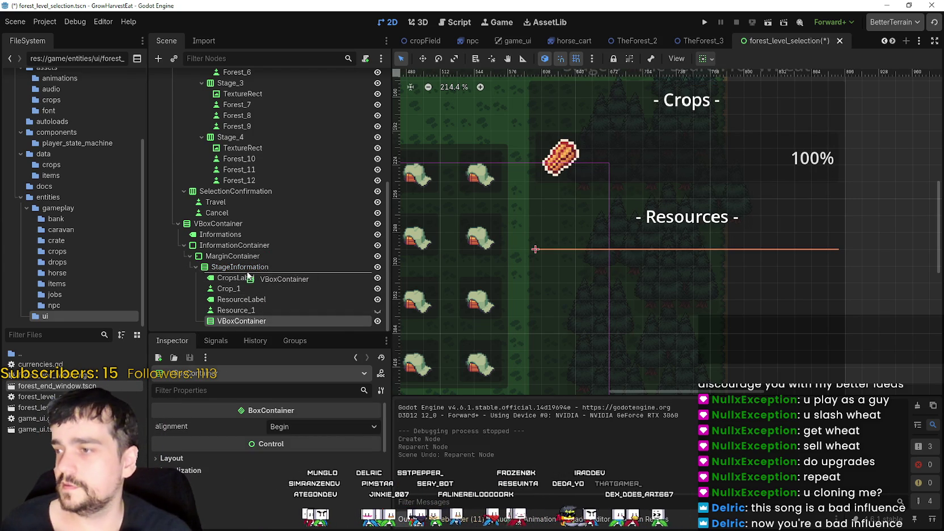
pyautogui.moveTo(245, 270); pyautogui.dragTo(245, 269)
pyautogui.click(197, 278)
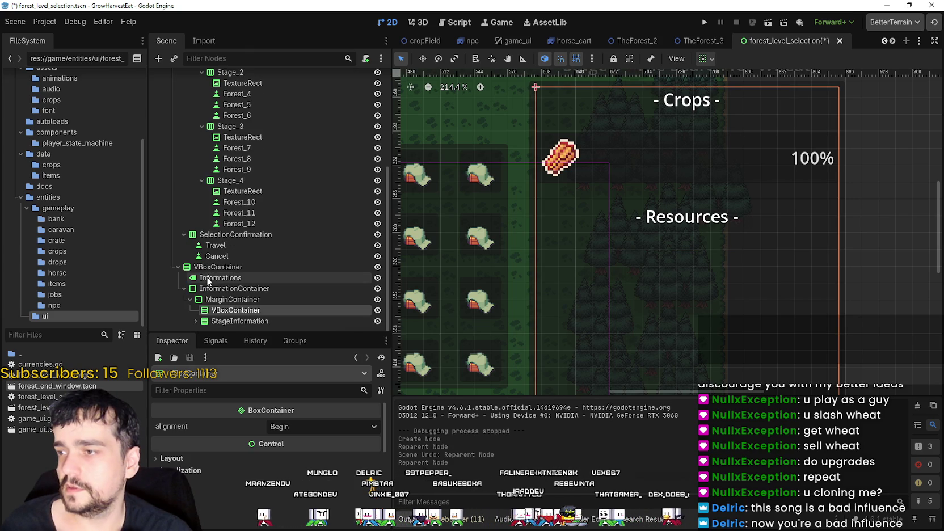
pyautogui.moveTo(221, 321); pyautogui.dragTo(226, 307)
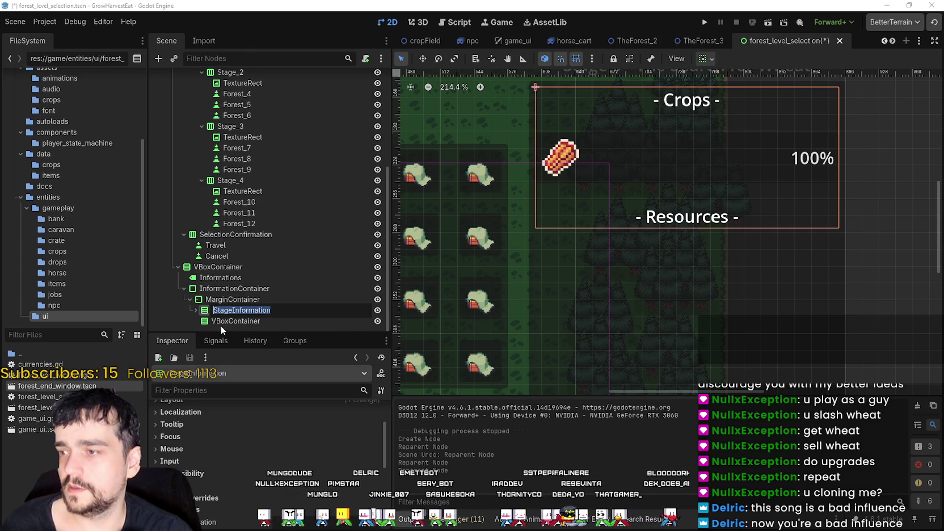
pyautogui.click(195, 310)
pyautogui.scroll(-5, 549, 240)
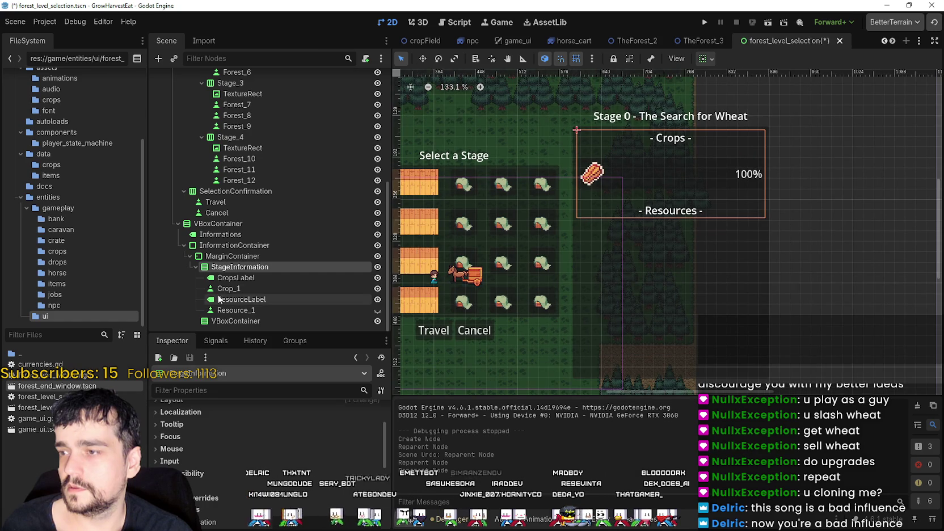
# Rename StageInformation to CropsInformation.
pyautogui.doubleClick(225, 268)
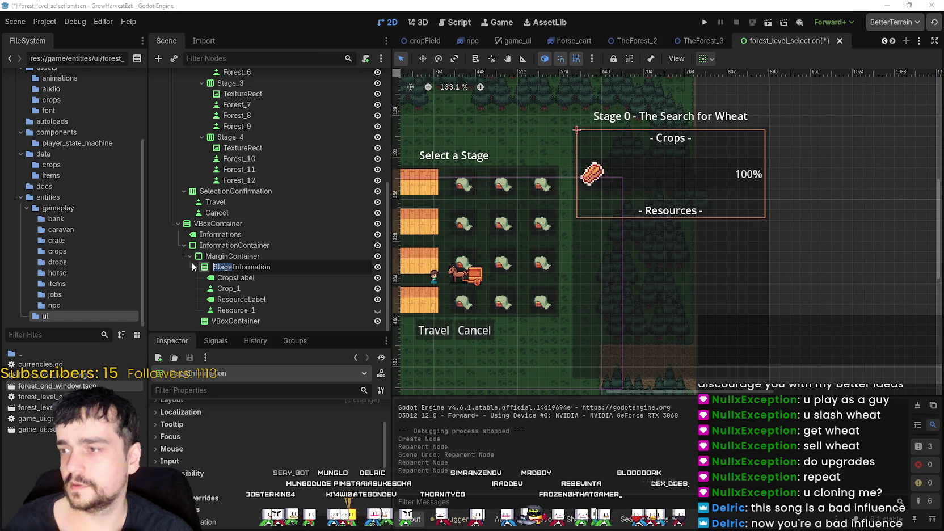
pyautogui.write('Crops')
pyautogui.press('Return')
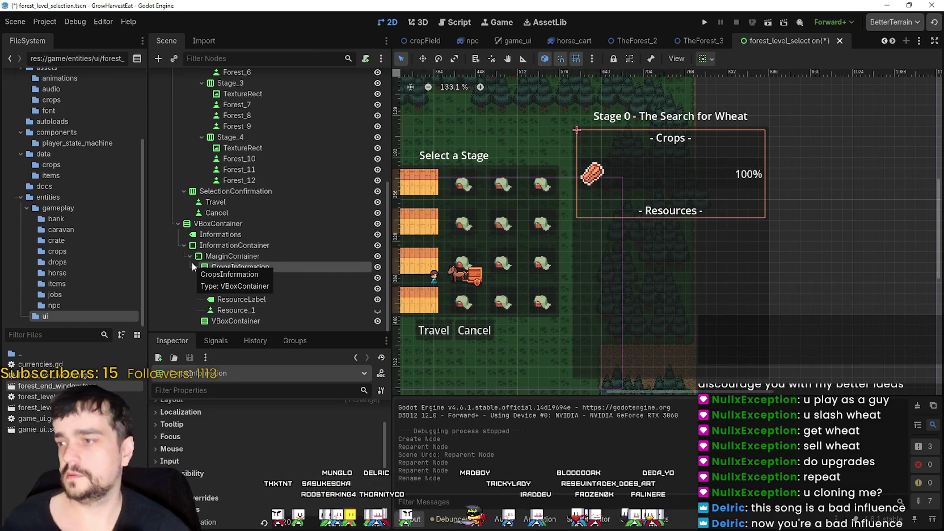
# Move ResourceLabel and Resource_1 into the resources VBoxContainer, leaving CropsLabel in CropsInformation.
pyautogui.click(226, 304)
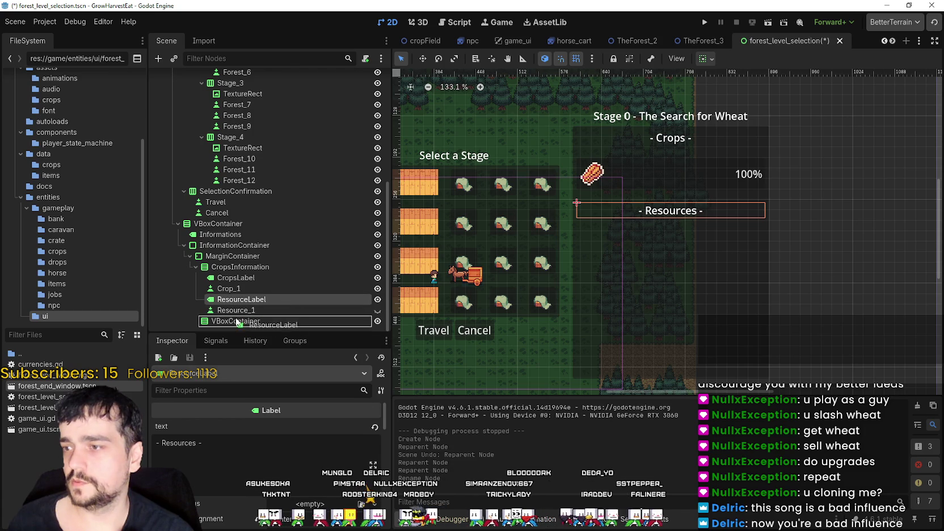
pyautogui.moveTo(234, 324); pyautogui.dragTo(233, 312)
pyautogui.click(230, 301)
pyautogui.click(230, 299)
pyautogui.click(224, 278)
pyautogui.click(189, 300)
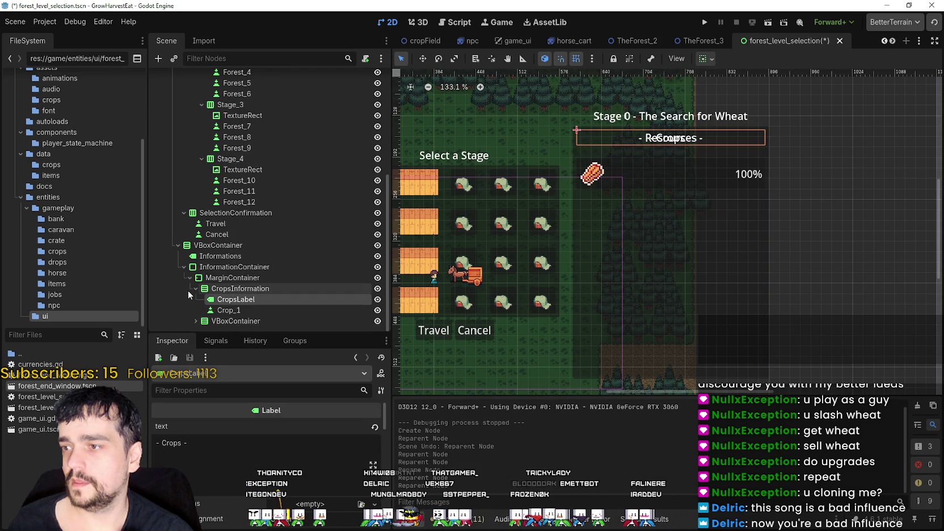
pyautogui.click(196, 288)
# Add VBoxContainer2 under MarginContainer and position it above CropsInformation.
pyautogui.rightClick(223, 298)
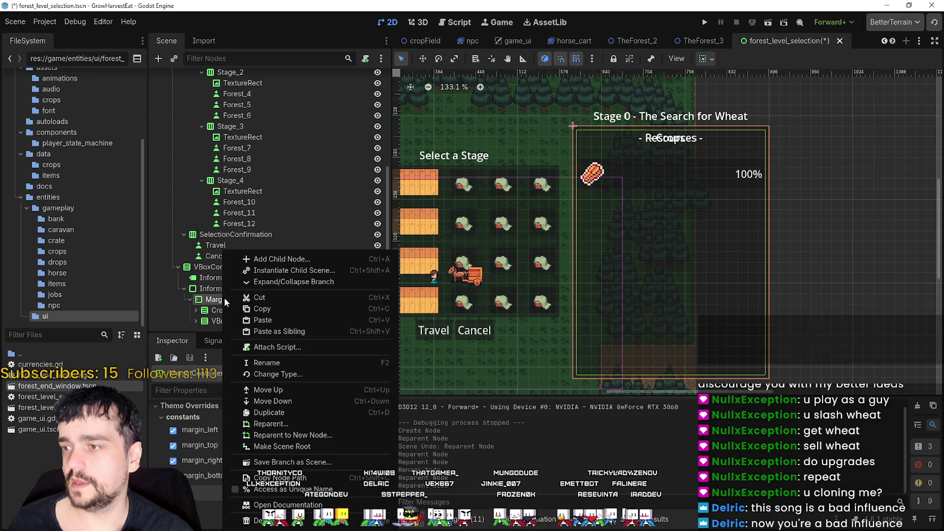
pyautogui.click(286, 259)
pyautogui.write('vbox')
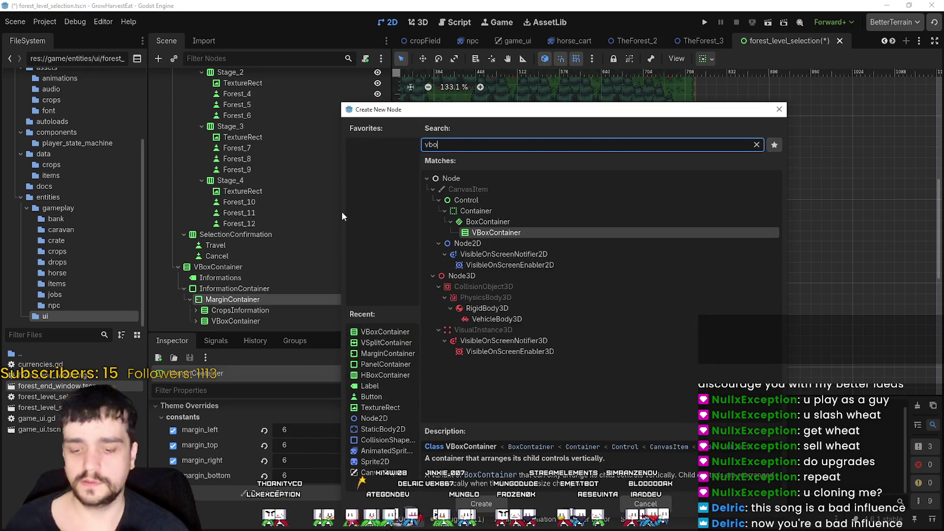
pyautogui.press('Return')
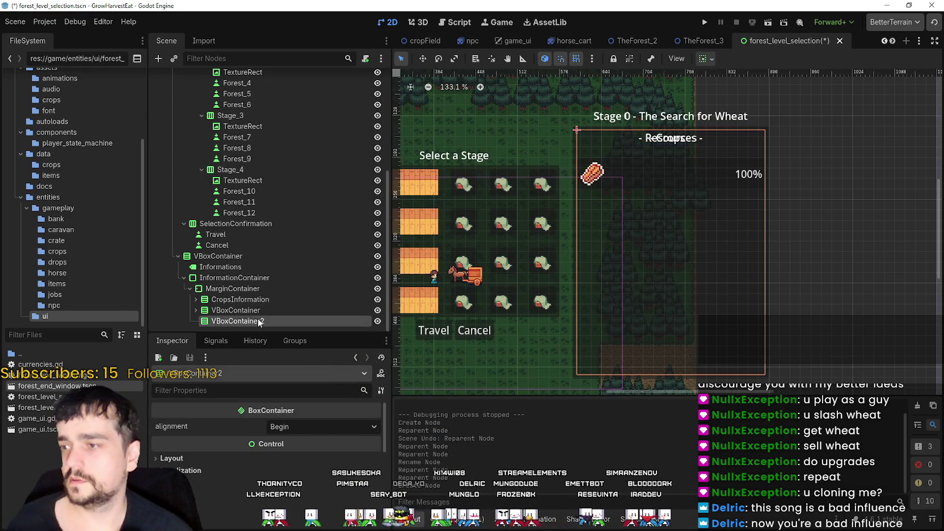
pyautogui.moveTo(262, 295); pyautogui.dragTo(253, 304)
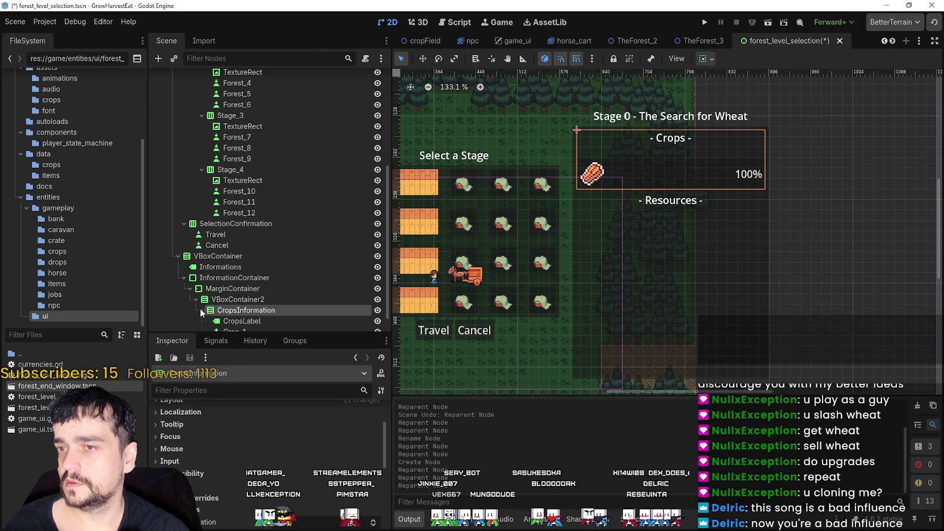
pyautogui.scroll(-1, 238, 282)
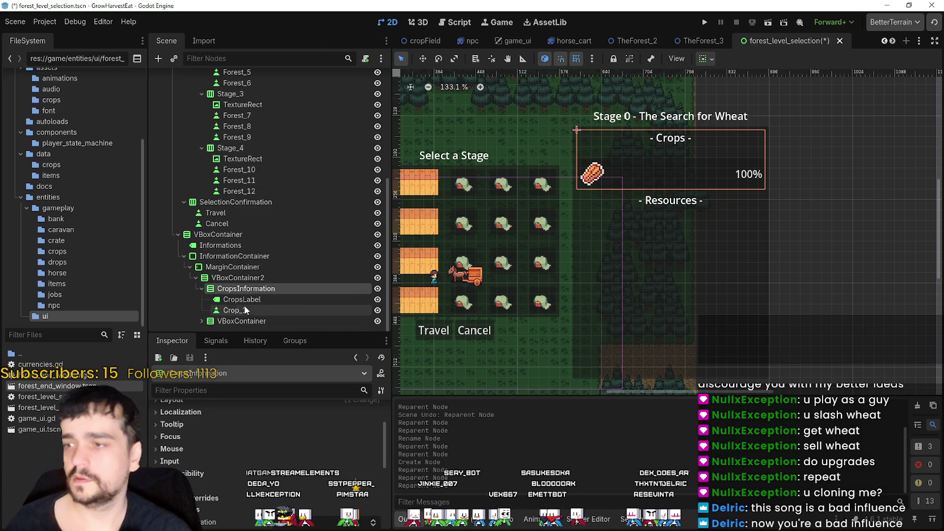
pyautogui.scroll(3, 718, 217)
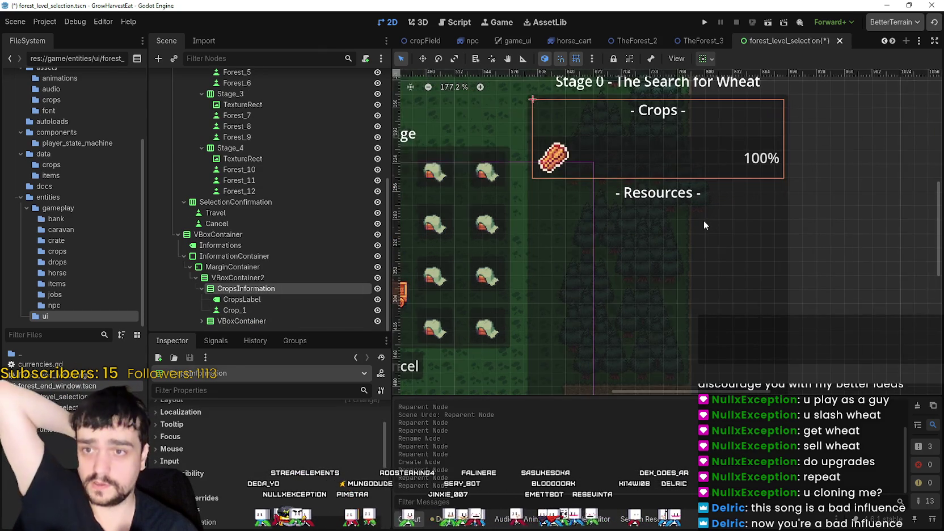
pyautogui.scroll(-3, 703, 220)
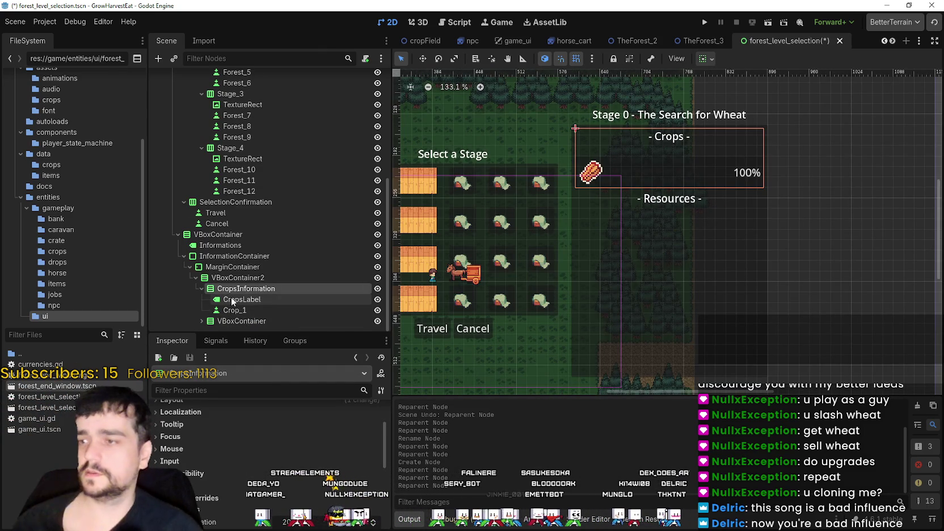
# Hide Resource_1, then review the resources container, CropsInformation and Crop_1.
pyautogui.click(205, 329)
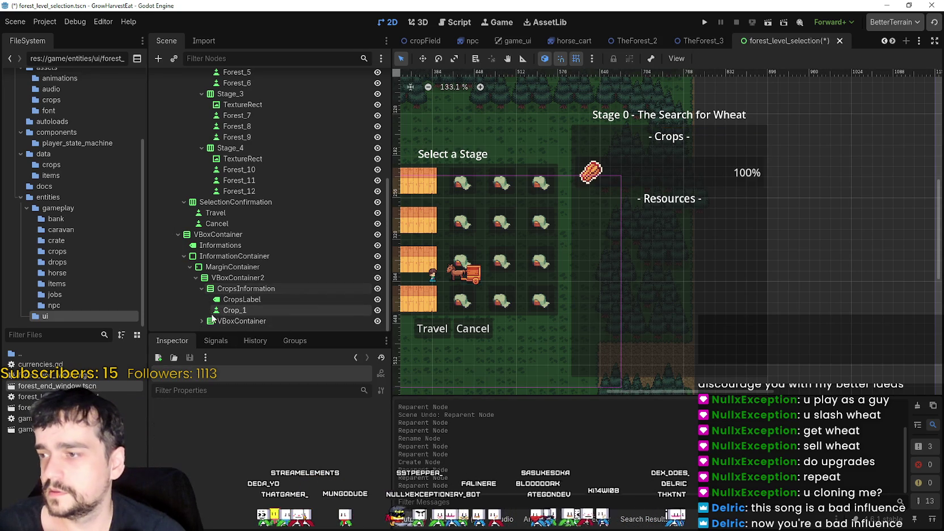
pyautogui.click(202, 320)
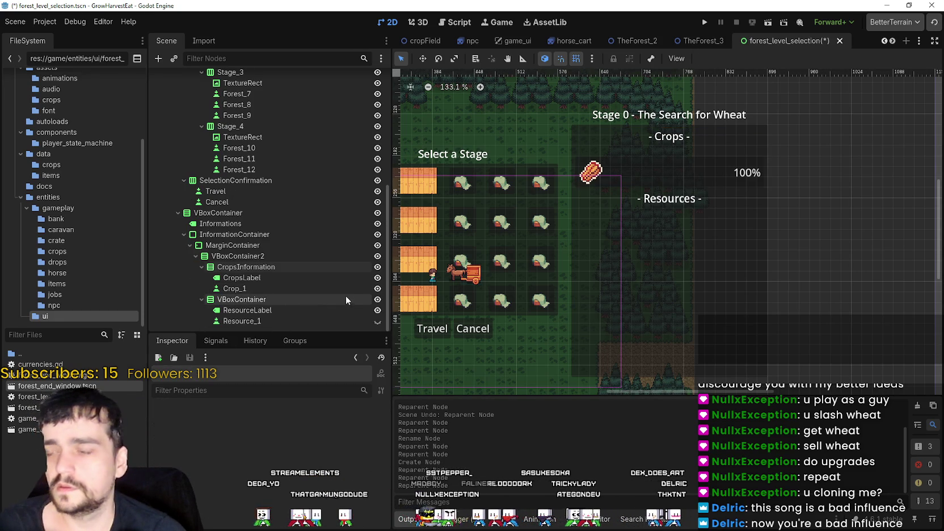
pyautogui.click(377, 321)
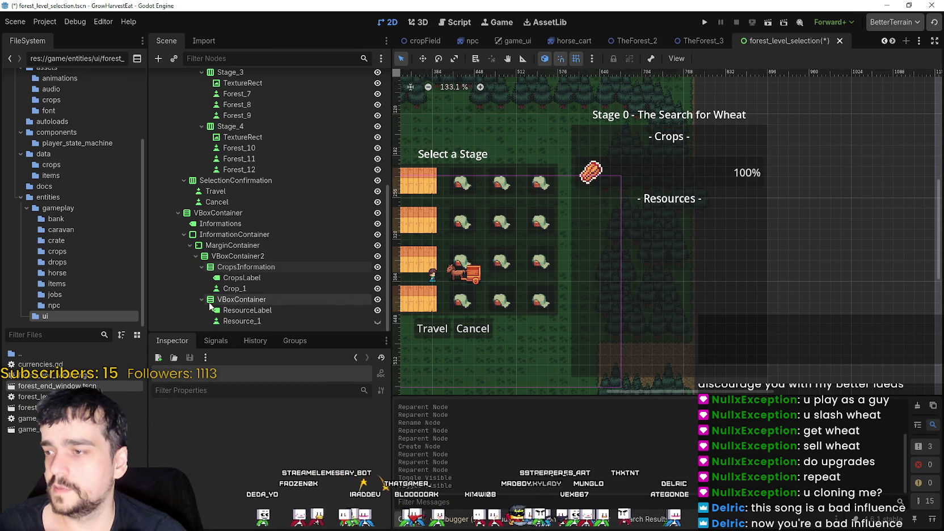
pyautogui.click(217, 302)
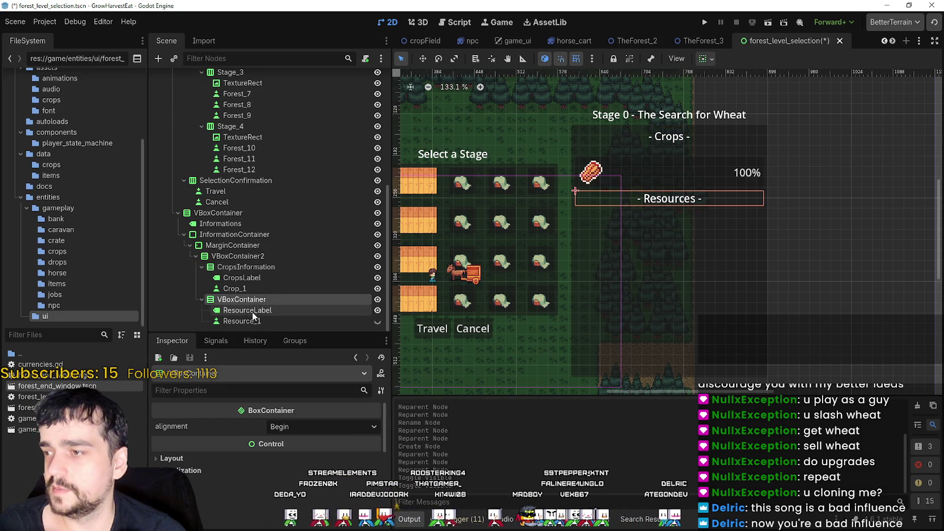
pyautogui.click(240, 267)
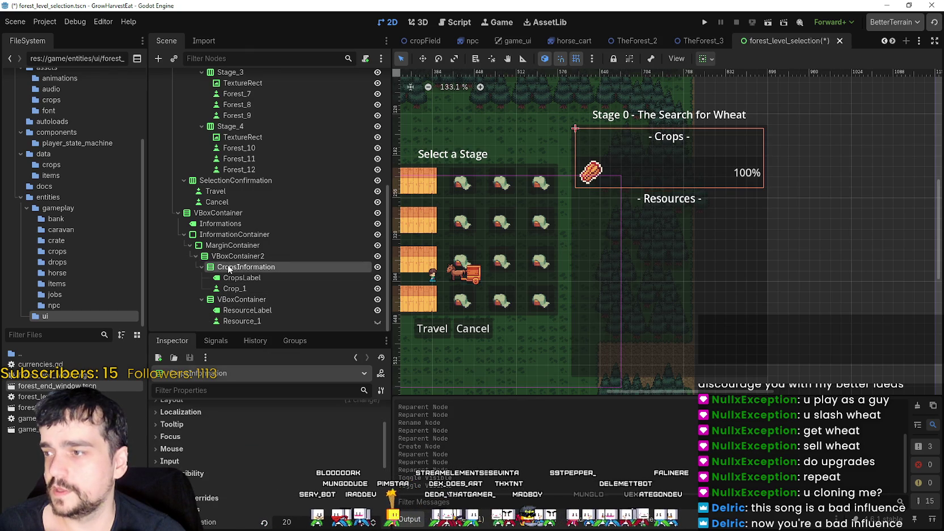
pyautogui.click(242, 299)
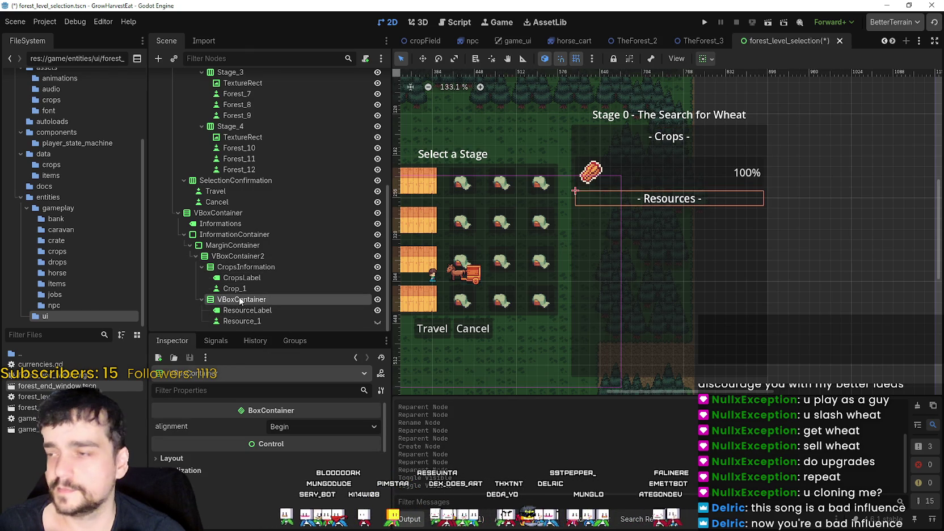
pyautogui.click(237, 288)
# Change Crop_1's node type from Button to TextureRect.
pyautogui.rightClick(238, 288)
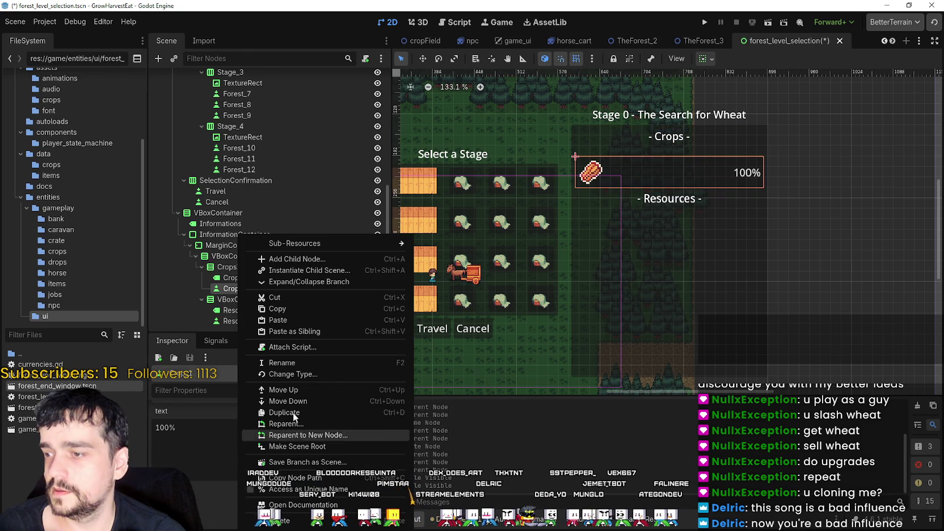
pyautogui.click(295, 373)
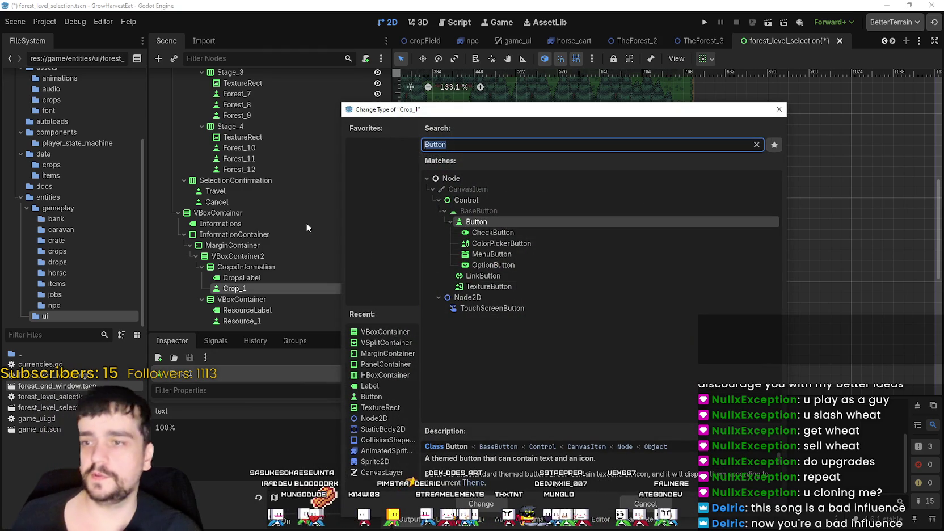
pyautogui.moveTo(470, 121)
pyautogui.mouseDown()
pyautogui.moveTo(582, 281)
pyautogui.moveTo(584, 362)
pyautogui.moveTo(510, 108)
pyautogui.mouseUp()
pyautogui.write('Tex')
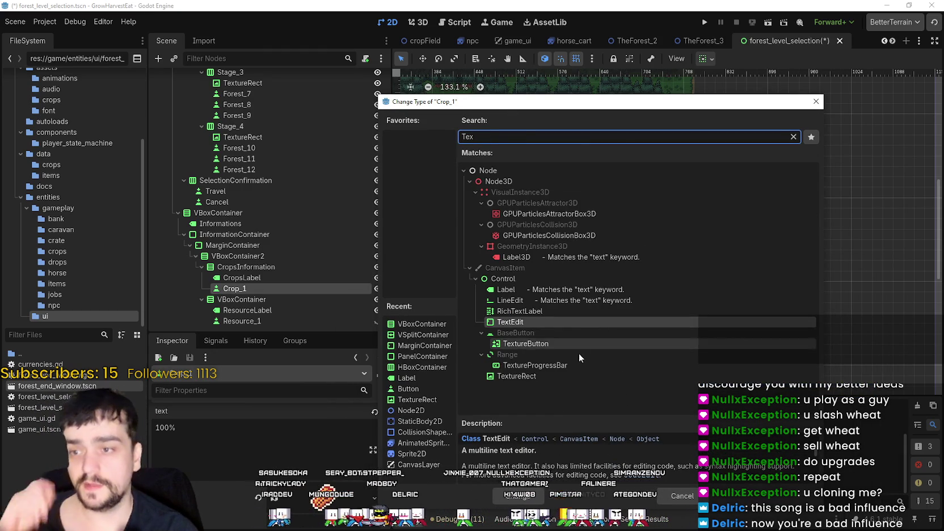
pyautogui.write('u')
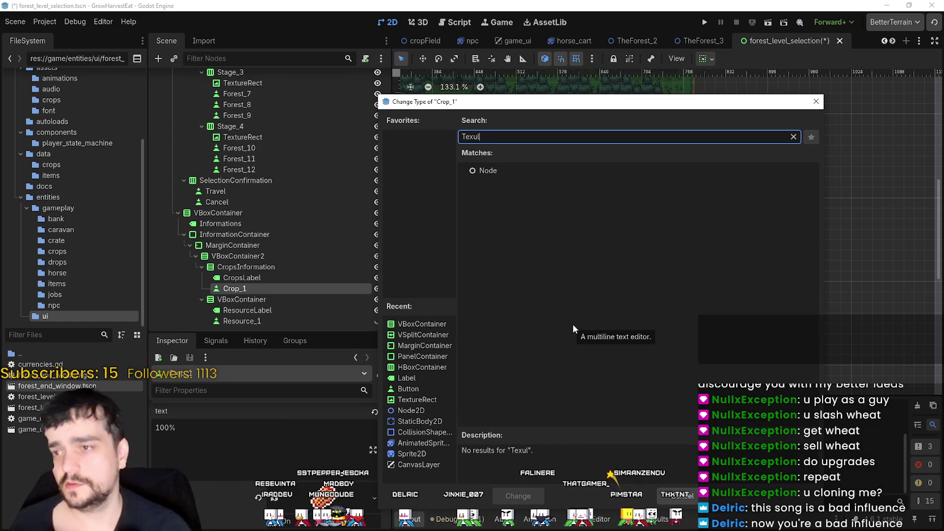
pyautogui.click(540, 497)
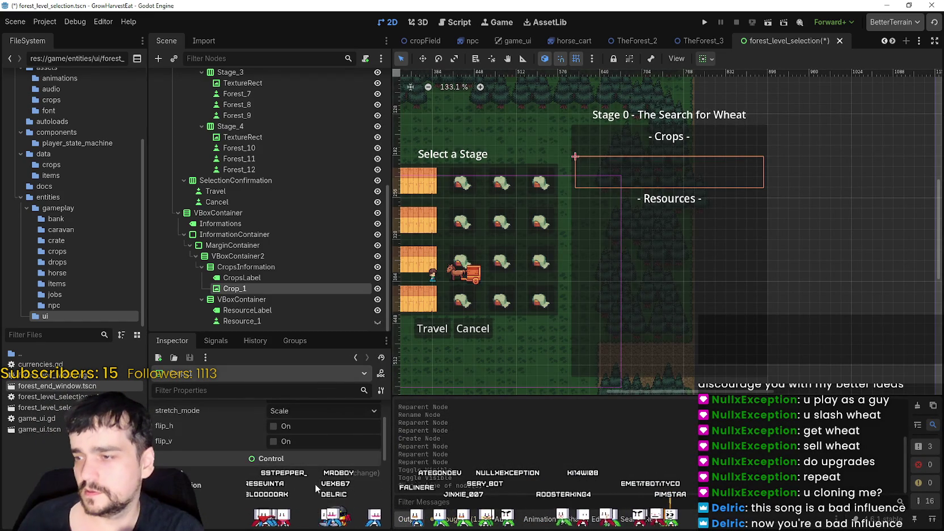
# Give Crop_1 a new AtlasTexture that uses main_atlas.png as its atlas source.
pyautogui.scroll(-4, 314, 487)
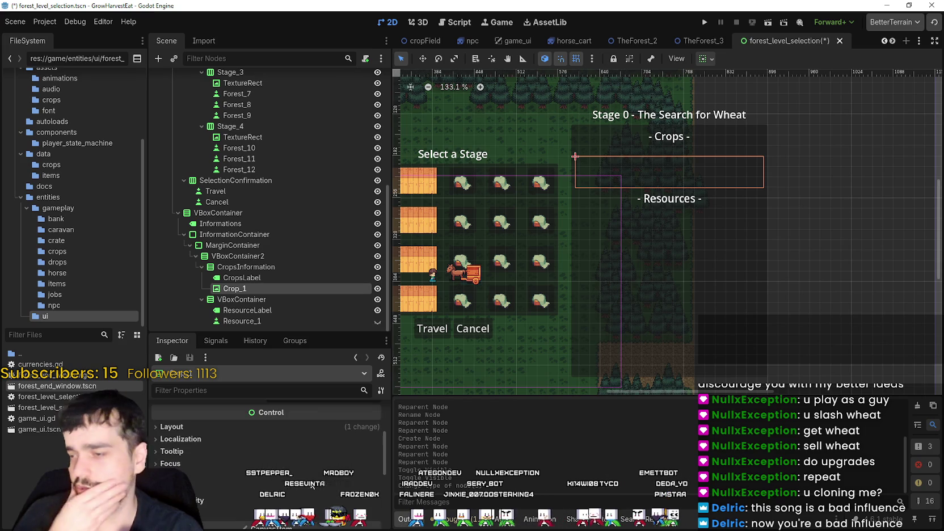
pyautogui.click(245, 278)
pyautogui.click(250, 288)
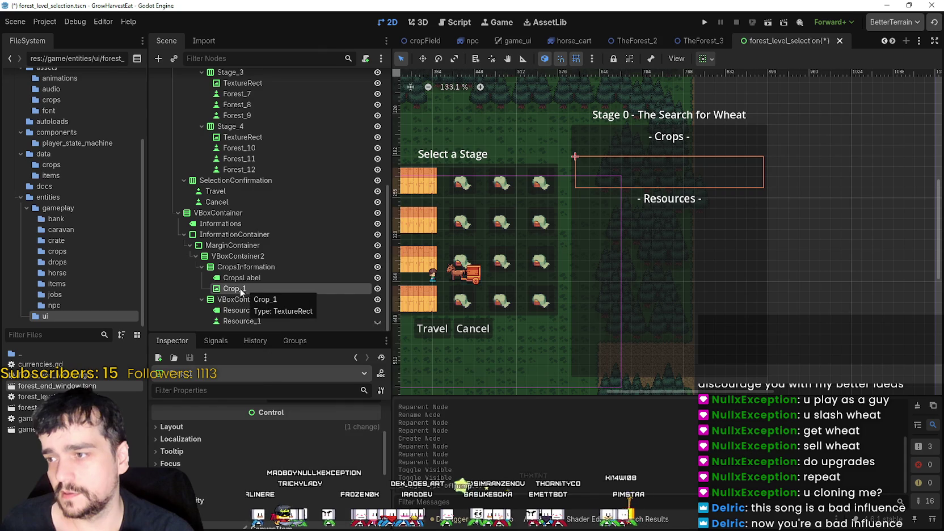
pyautogui.rightClick(240, 289)
pyautogui.click(281, 471)
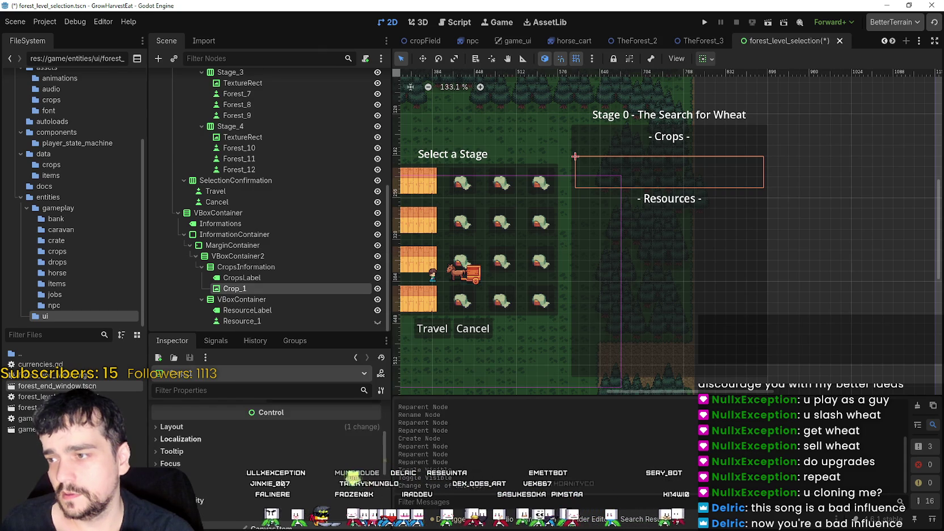
pyautogui.click(296, 428)
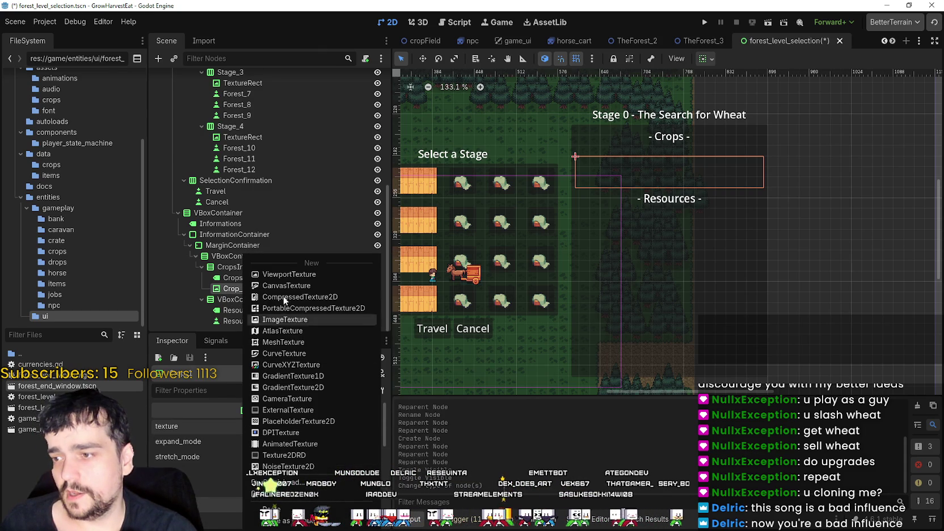
pyautogui.click(302, 335)
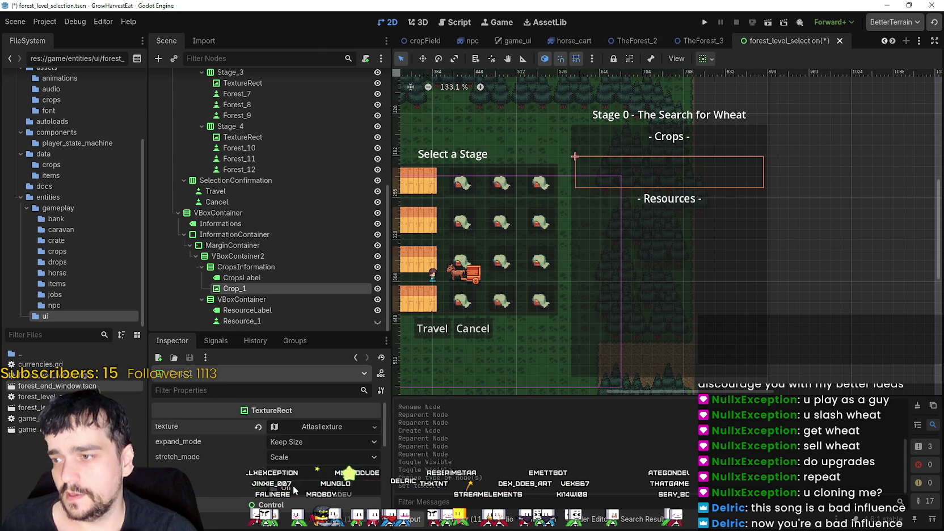
pyautogui.click(300, 431)
pyautogui.click(302, 448)
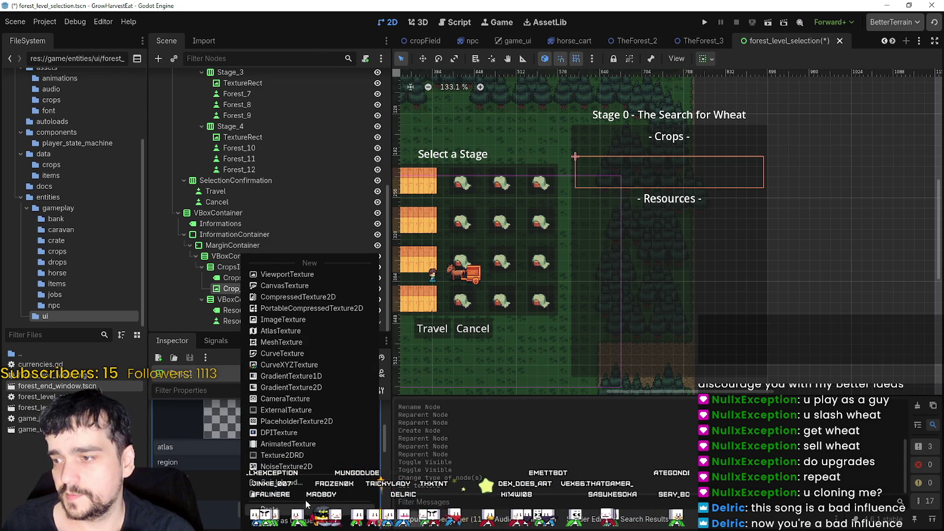
pyautogui.click(305, 479)
pyautogui.click(317, 158)
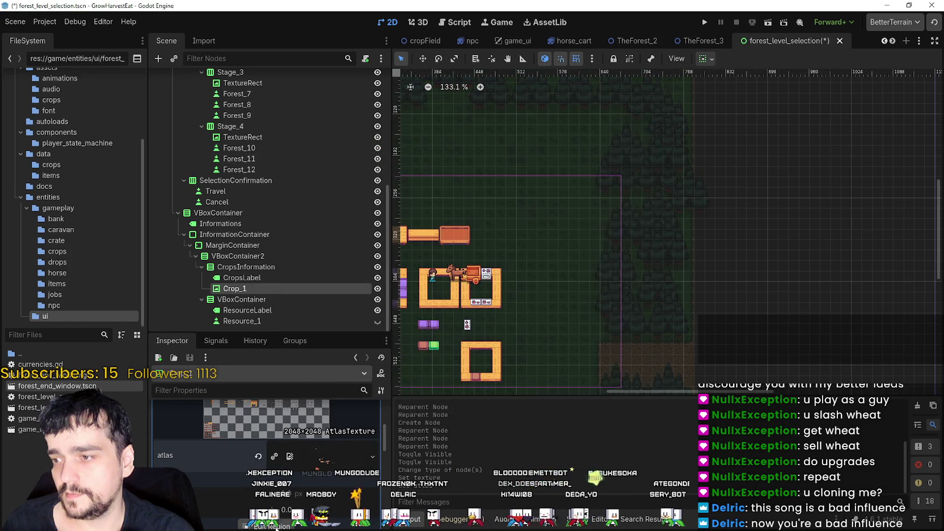
# Set the atlas region to the 16×16 croissant sprite.
pyautogui.click(266, 510)
pyautogui.scroll(-8, 343, 270)
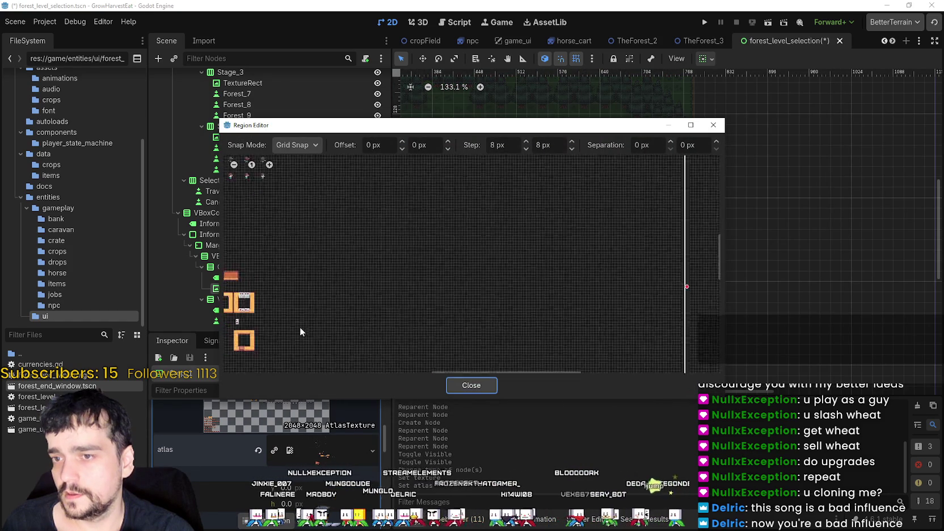
pyautogui.scroll(7, 407, 262)
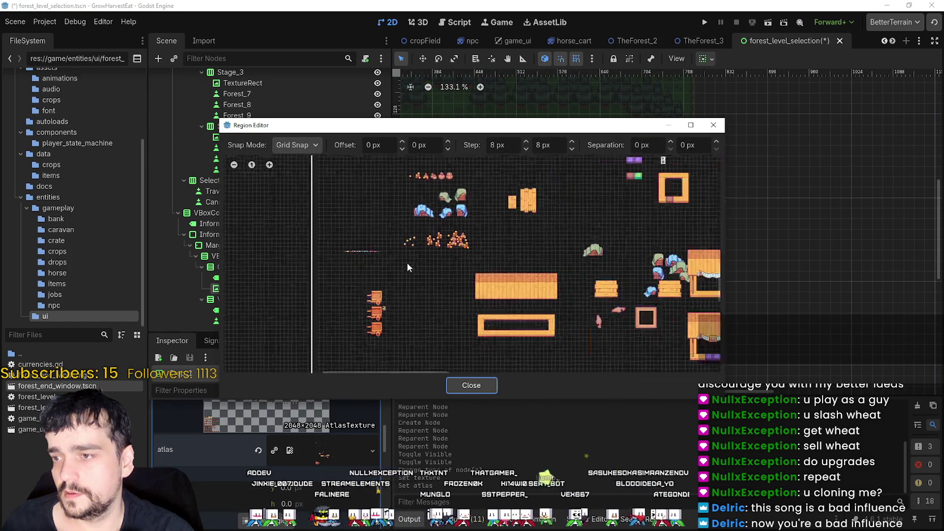
pyautogui.scroll(8, 405, 227)
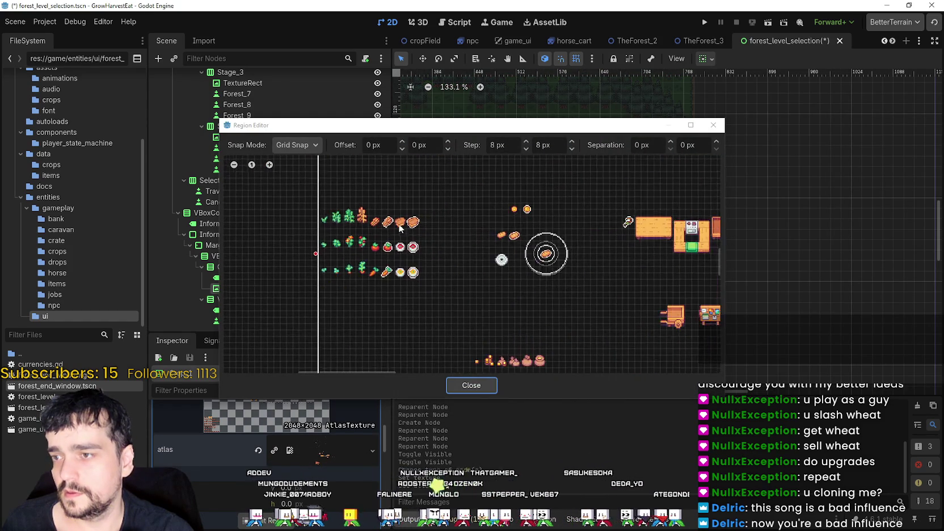
pyautogui.moveTo(364, 231); pyautogui.dragTo(389, 207)
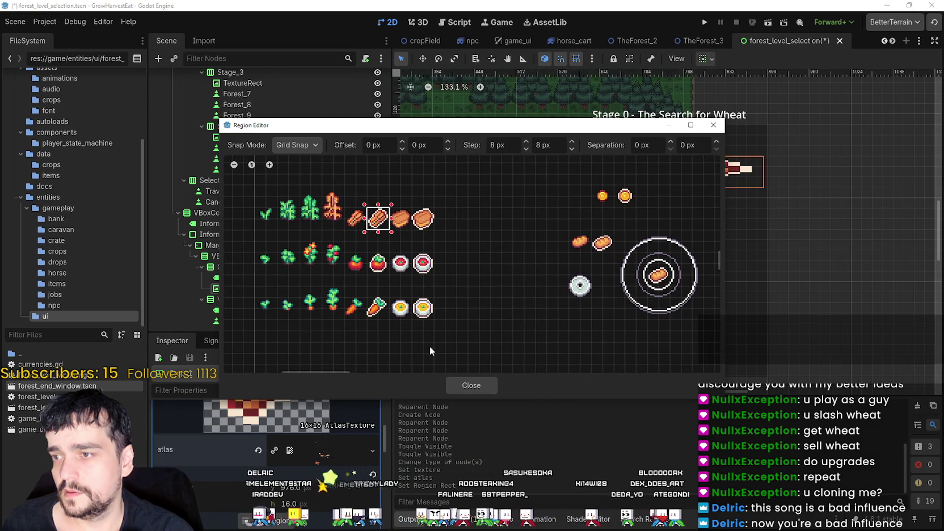
pyautogui.click(469, 385)
# Set Crop_1's stretch mode to Keep Aspect and expand mode to Ignore Size.
pyautogui.scroll(4, 332, 448)
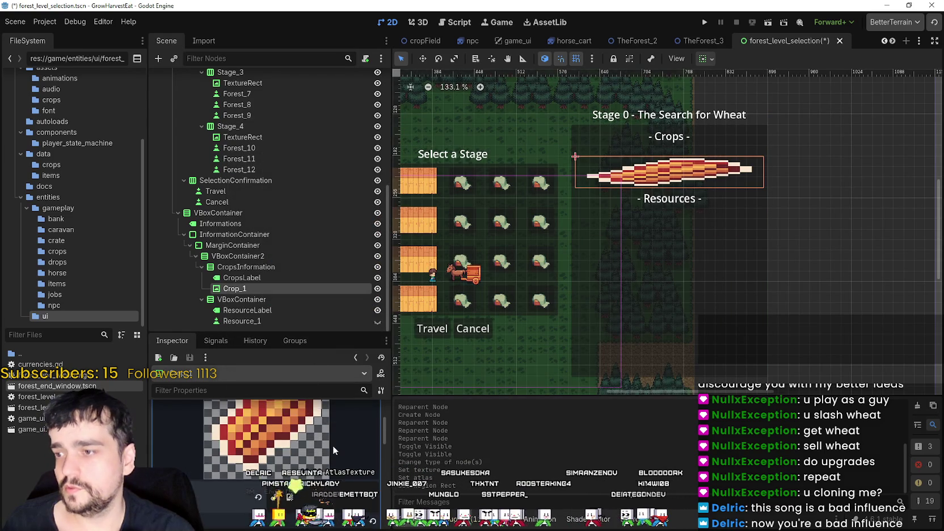
pyautogui.click(331, 432)
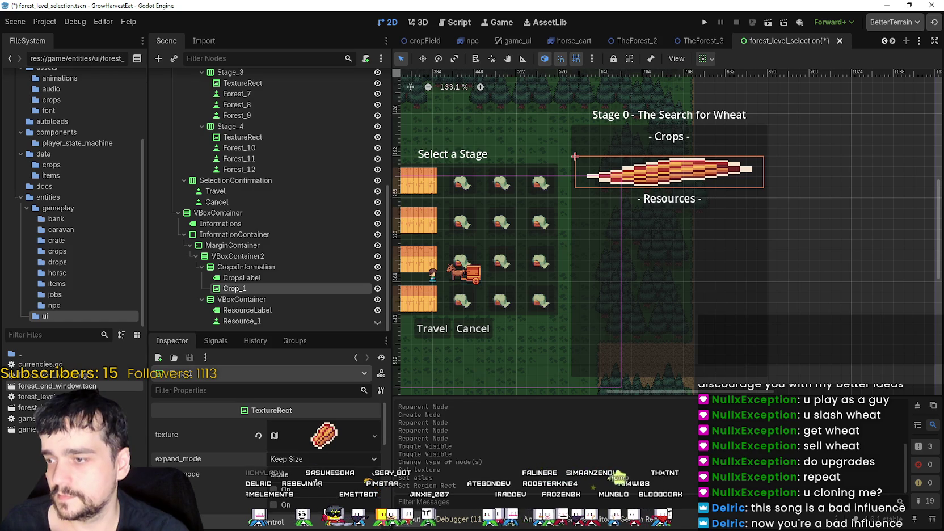
pyautogui.click(333, 498)
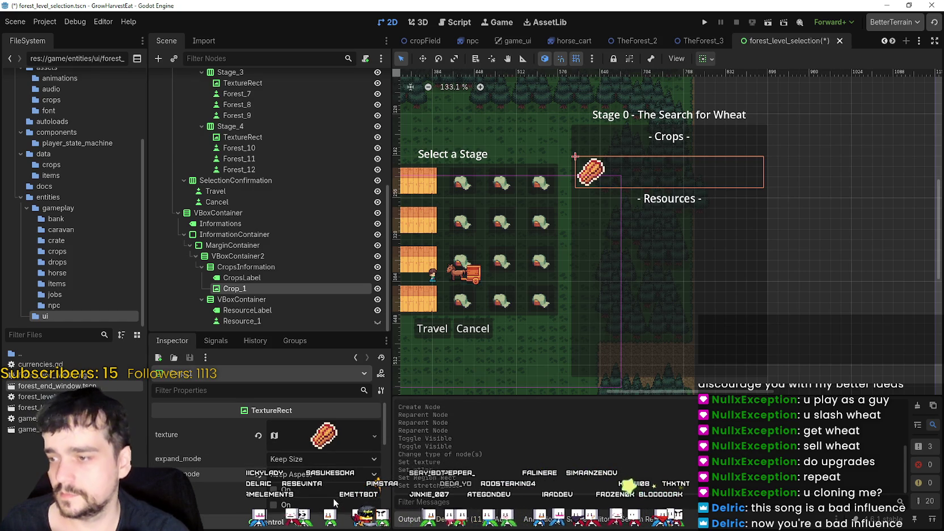
pyautogui.click(318, 460)
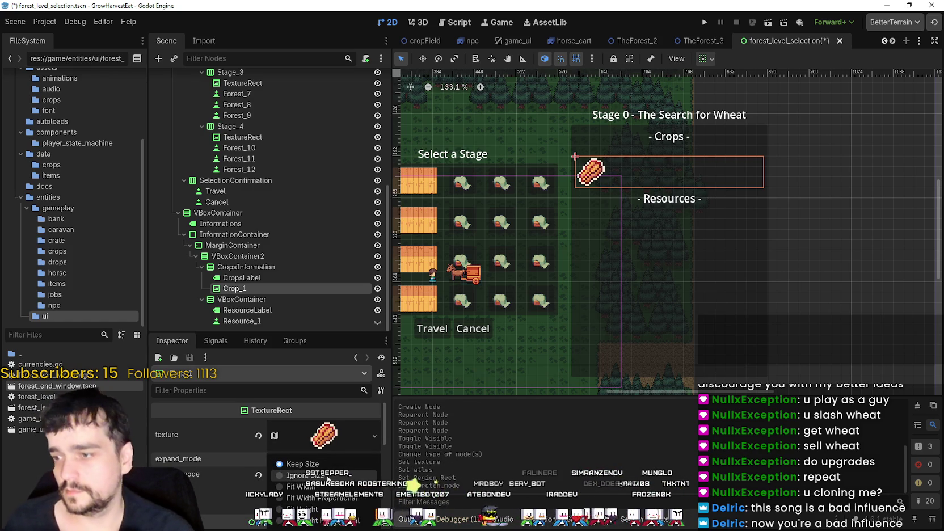
pyautogui.click(328, 475)
pyautogui.scroll(3, 610, 249)
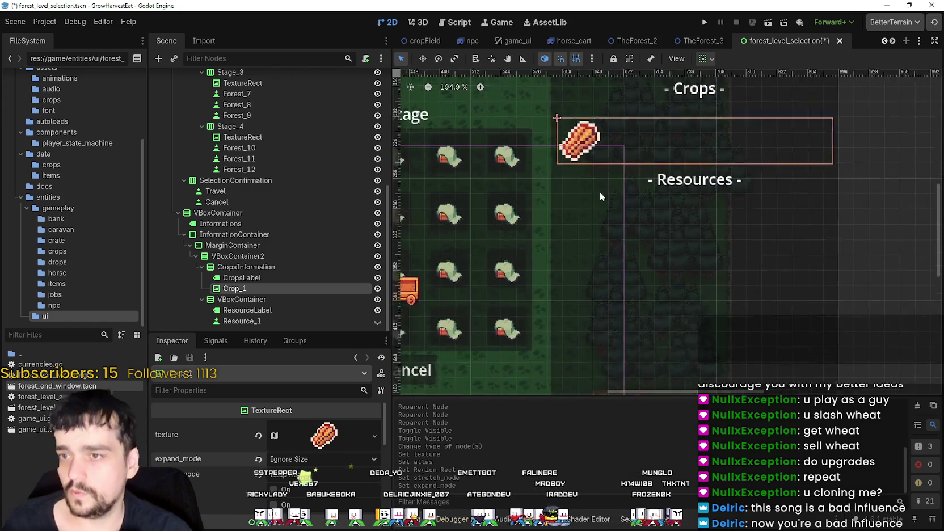
pyautogui.scroll(5, 601, 203)
pyautogui.scroll(-8, 590, 159)
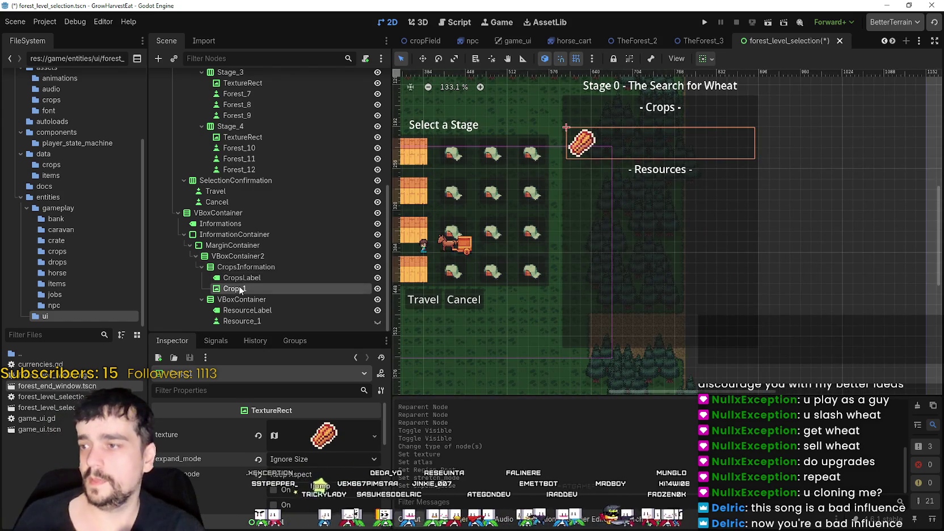
pyautogui.rightClick(247, 265)
# Add a Label with text 100% under CropsInformation.
pyautogui.click(341, 258)
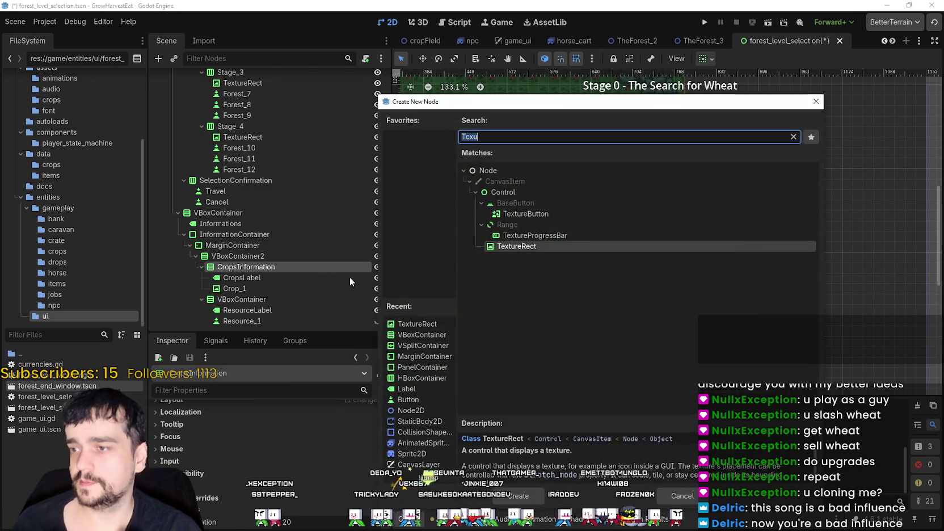
pyautogui.write('label')
pyautogui.press('Return')
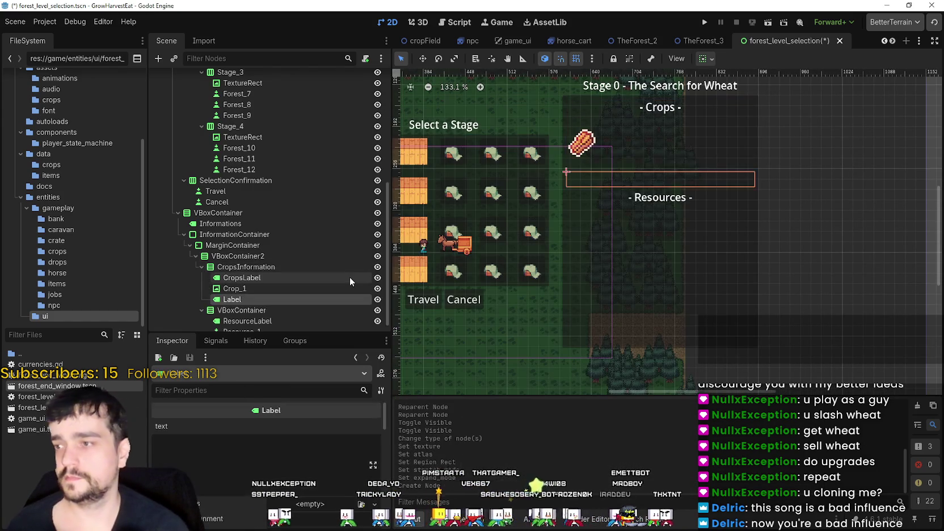
pyautogui.click(269, 456)
pyautogui.write('100')
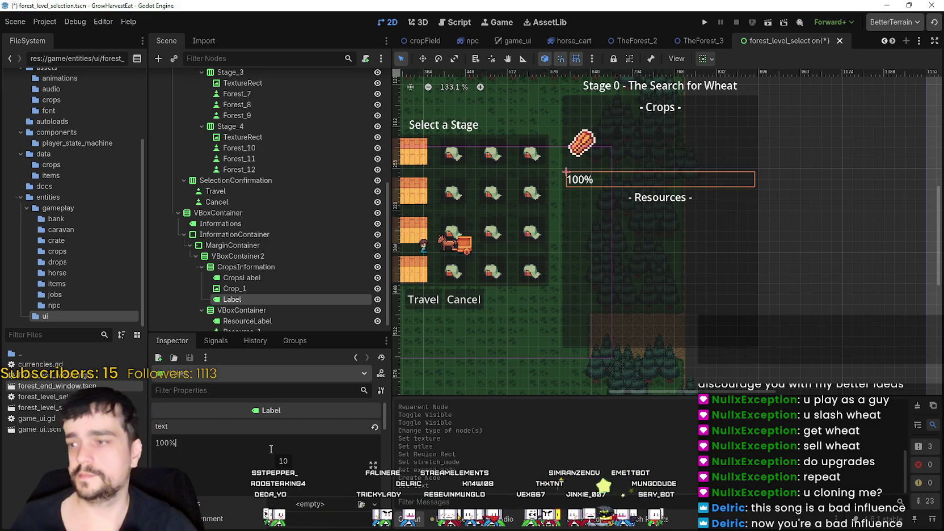
pyautogui.click(297, 277)
# Add an HBoxContainer under CropsInformation above Crop_1 and move Crop_1 into it.
pyautogui.rightClick(285, 266)
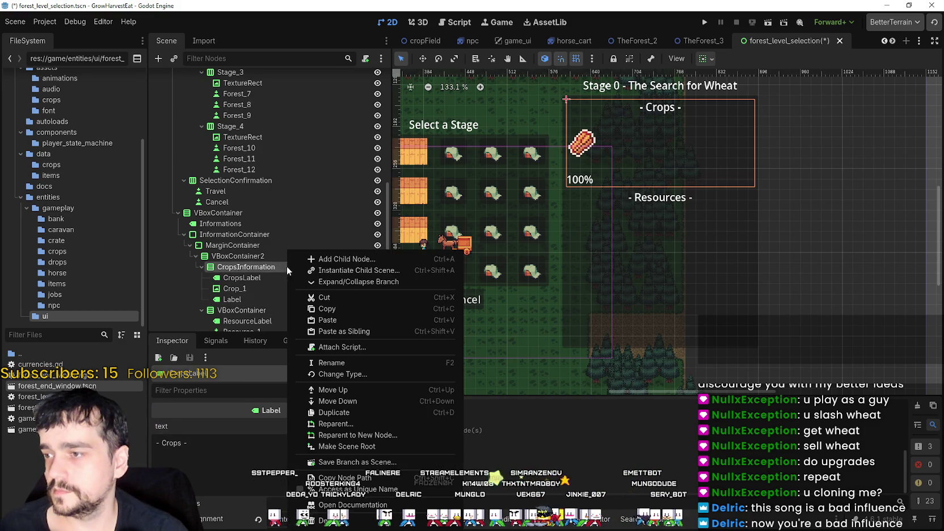
pyautogui.click(324, 260)
pyautogui.write('v')
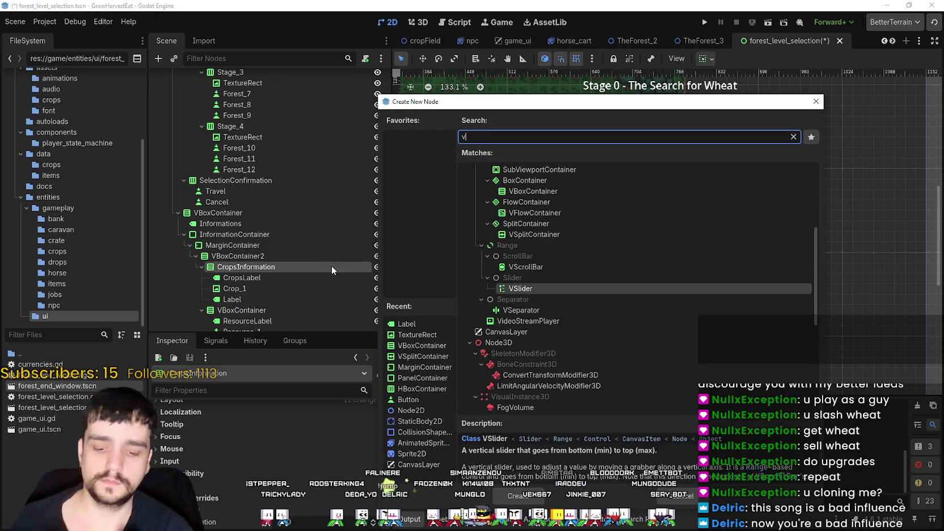
pyautogui.press('BackSpace')
pyautogui.write('hbox')
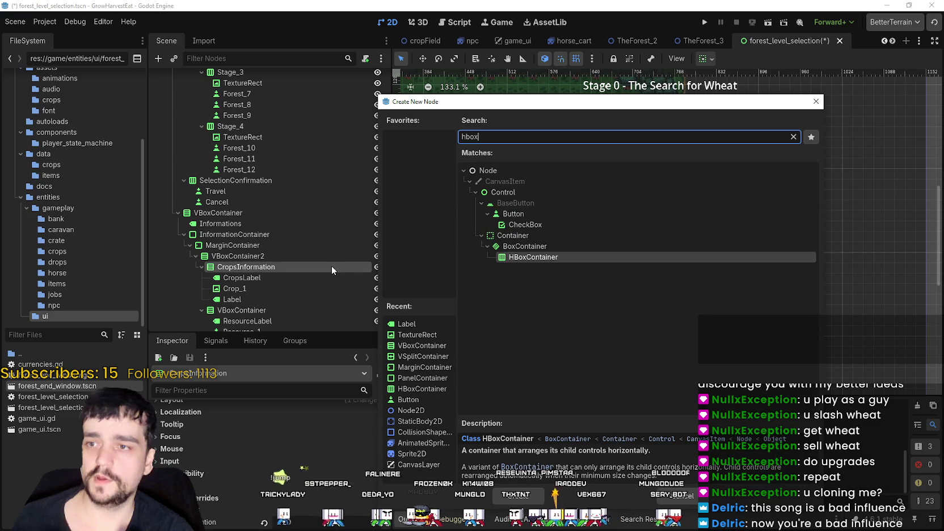
pyautogui.press('Return')
pyautogui.moveTo(247, 310); pyautogui.dragTo(247, 285)
pyautogui.moveTo(234, 299); pyautogui.dragTo(259, 286)
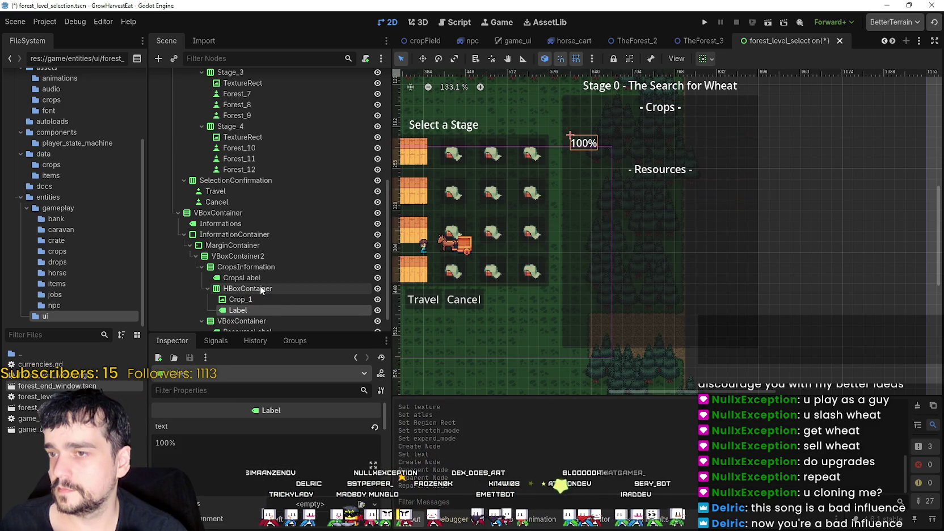
# Change Crop_1's expand mode to Keep Size.
pyautogui.click(248, 299)
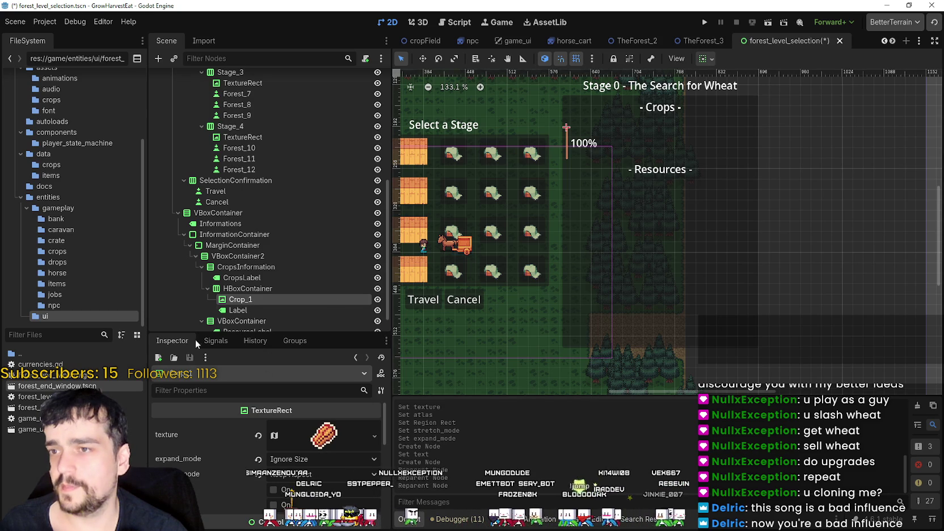
pyautogui.click(307, 458)
pyautogui.click(314, 462)
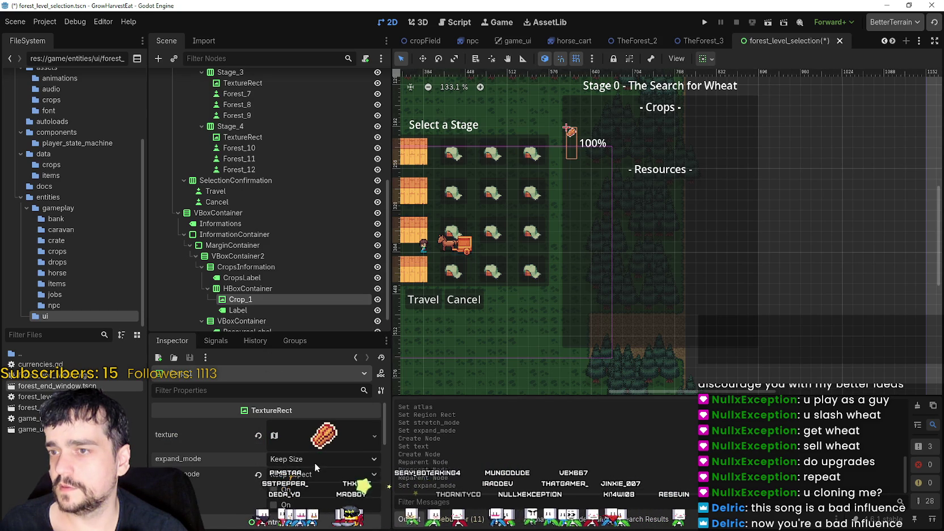
pyautogui.click(322, 461)
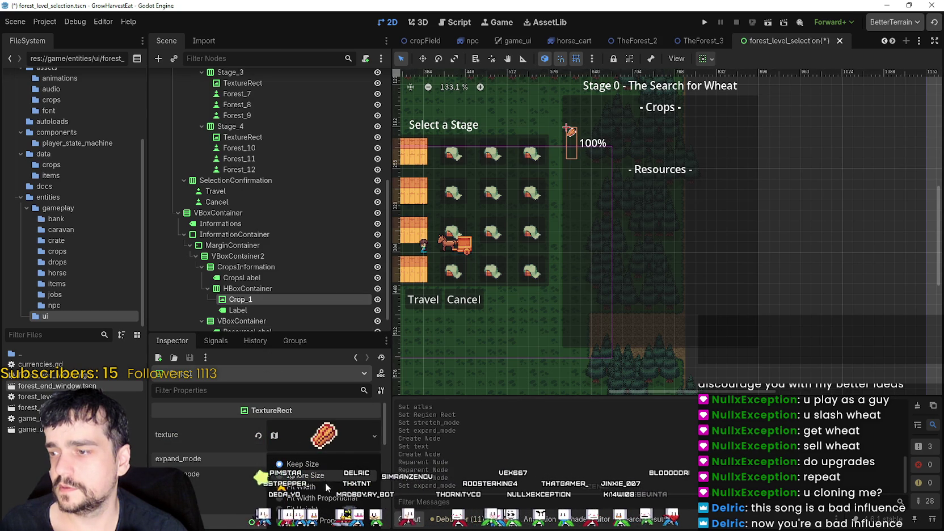
# Restore Ignore Size on Crop_1, then make the 100% label expand and align right.
pyautogui.click(306, 464)
pyautogui.hotkey('ctrl', 'z')
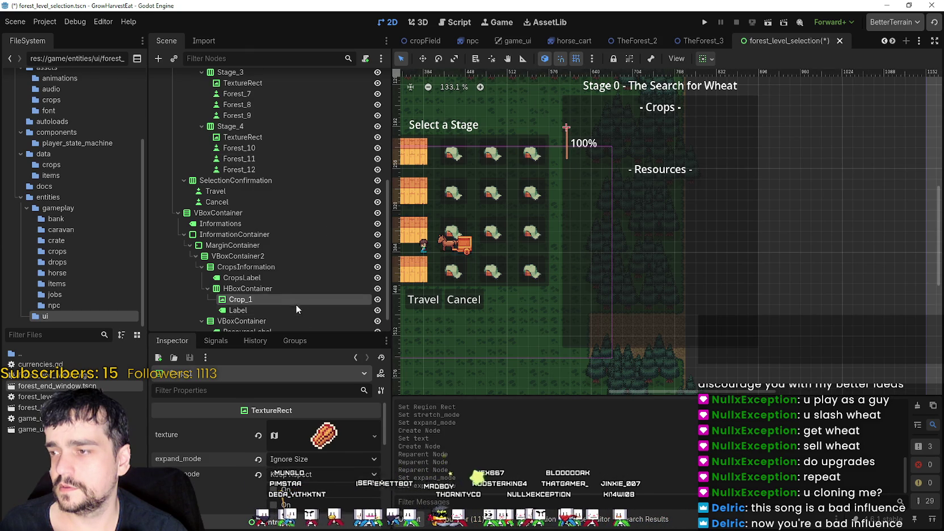
pyautogui.click(297, 310)
pyautogui.click(705, 61)
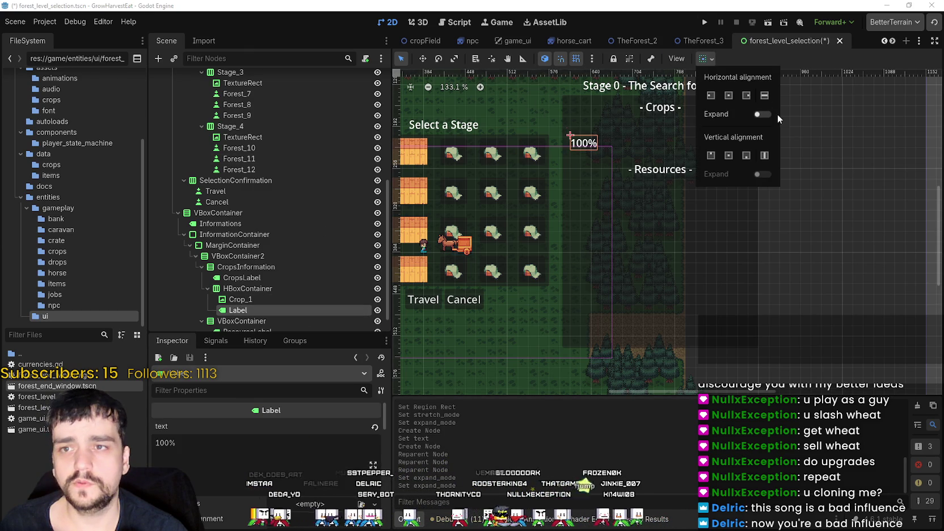
pyautogui.click(762, 114)
pyautogui.click(764, 95)
pyautogui.click(748, 96)
pyautogui.click(764, 95)
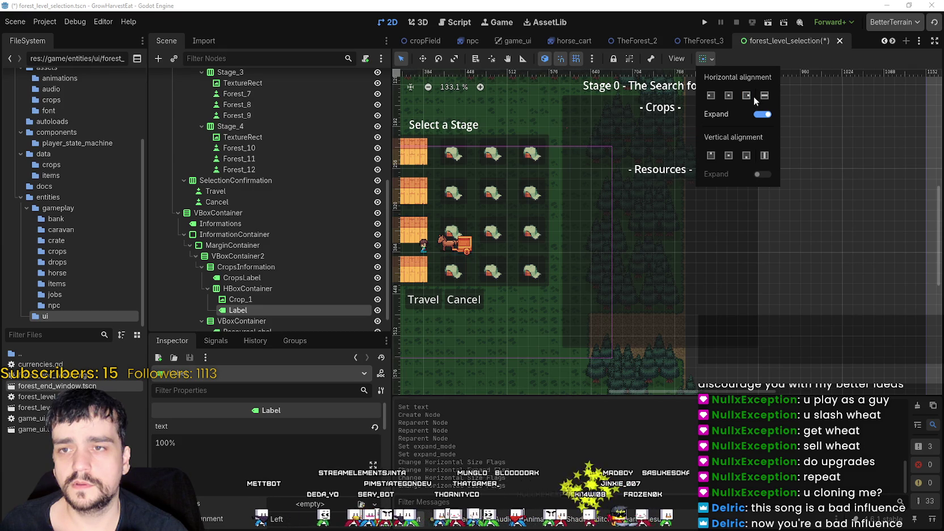
pyautogui.click(778, 56)
pyautogui.scroll(1, 713, 118)
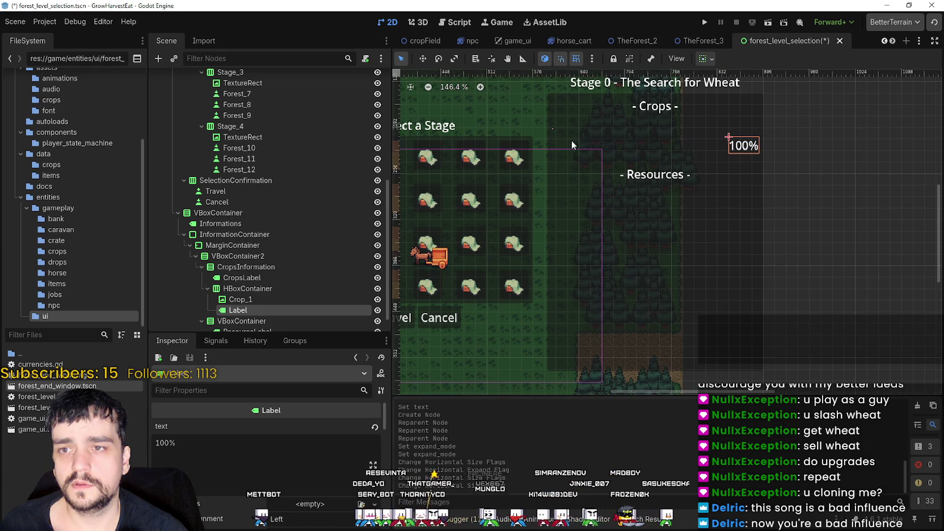
# Set Crop_1's expand mode to Fit Width Proportional.
pyautogui.click(238, 299)
pyautogui.scroll(-1, 243, 289)
pyautogui.click(252, 267)
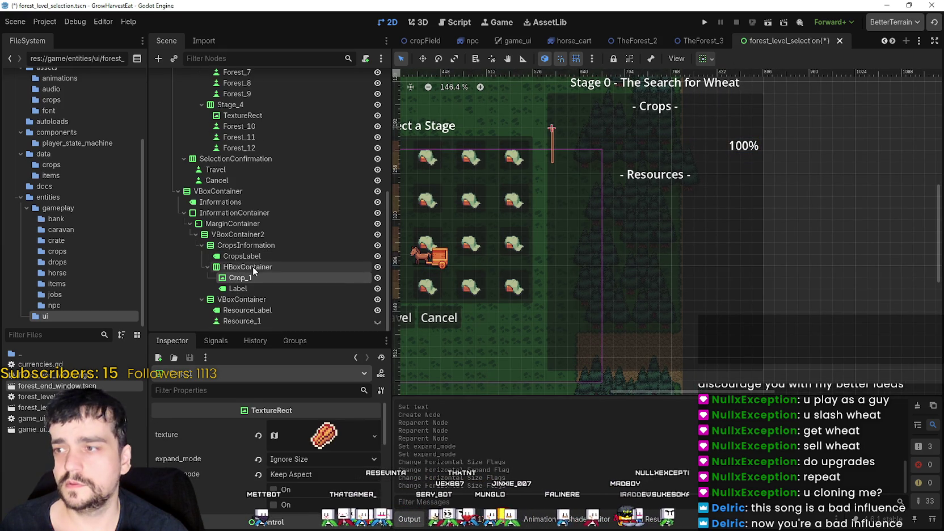
pyautogui.click(260, 278)
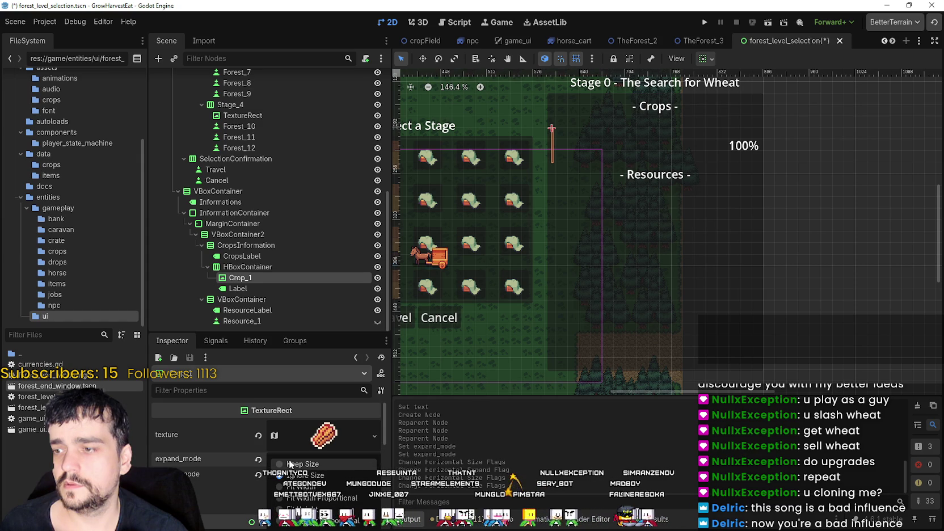
pyautogui.click(311, 503)
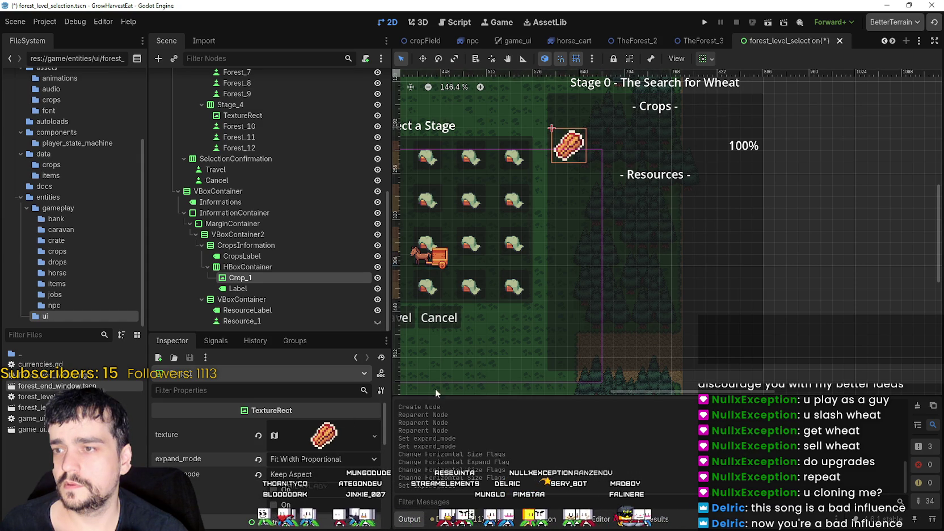
pyautogui.click(313, 458)
pyautogui.click(338, 524)
pyautogui.click(309, 459)
pyautogui.click(317, 502)
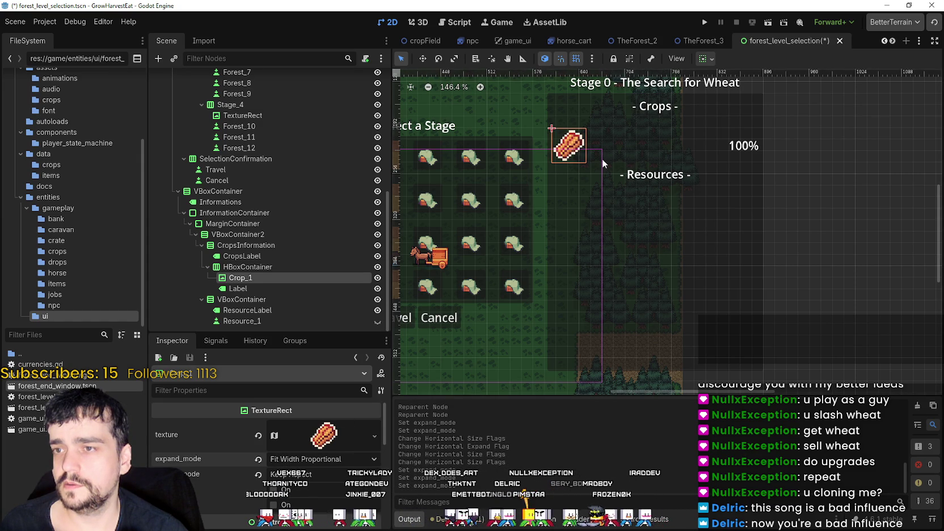
pyautogui.scroll(-2, 602, 159)
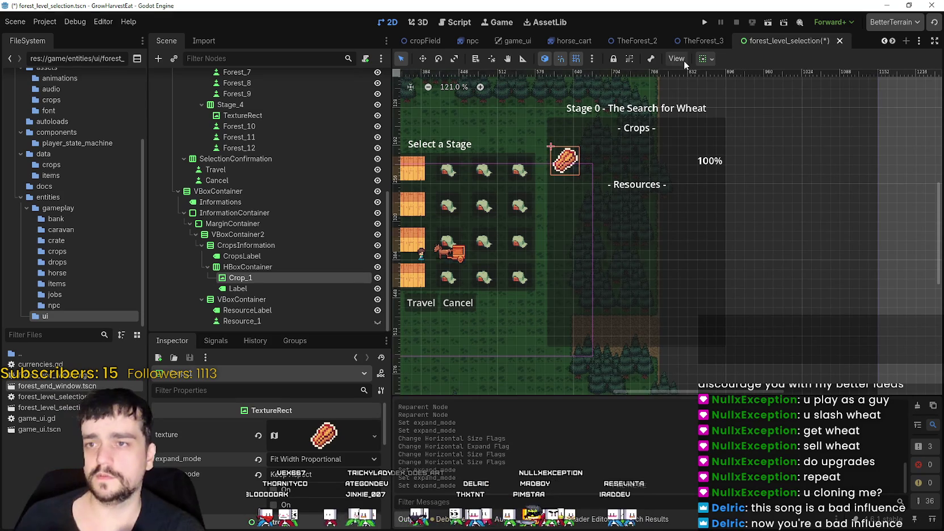
# Check the row's alignment options, select the HBoxContainer, and save the scene.
pyautogui.click(700, 59)
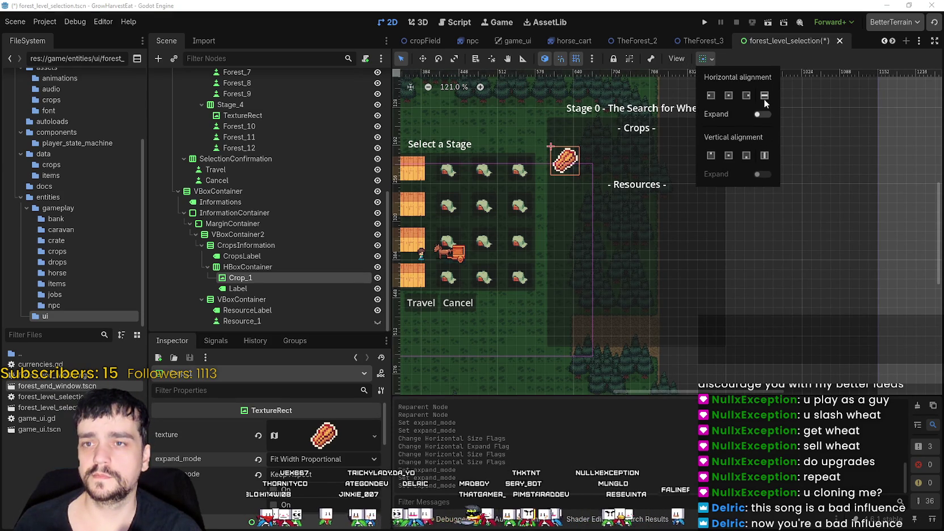
pyautogui.click(256, 288)
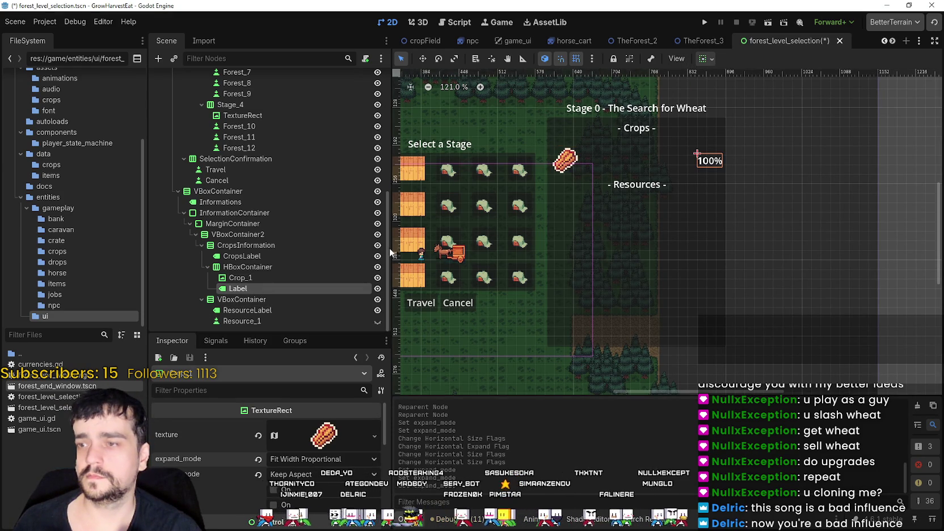
pyautogui.click(260, 267)
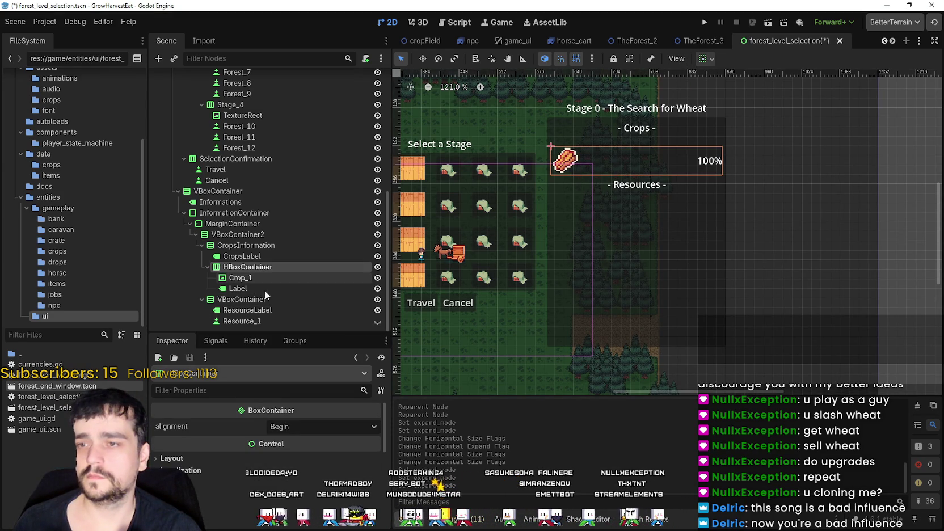
pyautogui.hotkey('ctrl', 's')
# Rename the HBoxContainer to Crop_Example and its TextureRect child to Crop.
pyautogui.scroll(6, 693, 164)
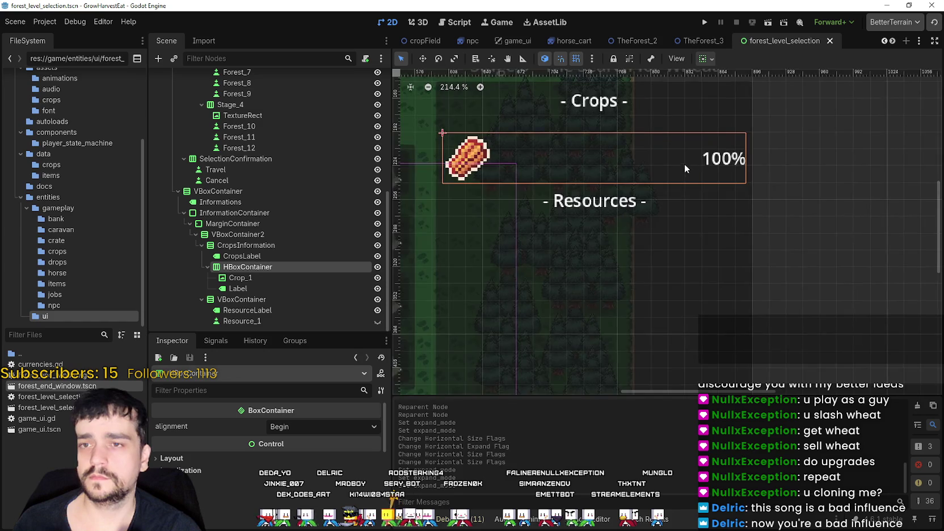
pyautogui.scroll(-2, 683, 156)
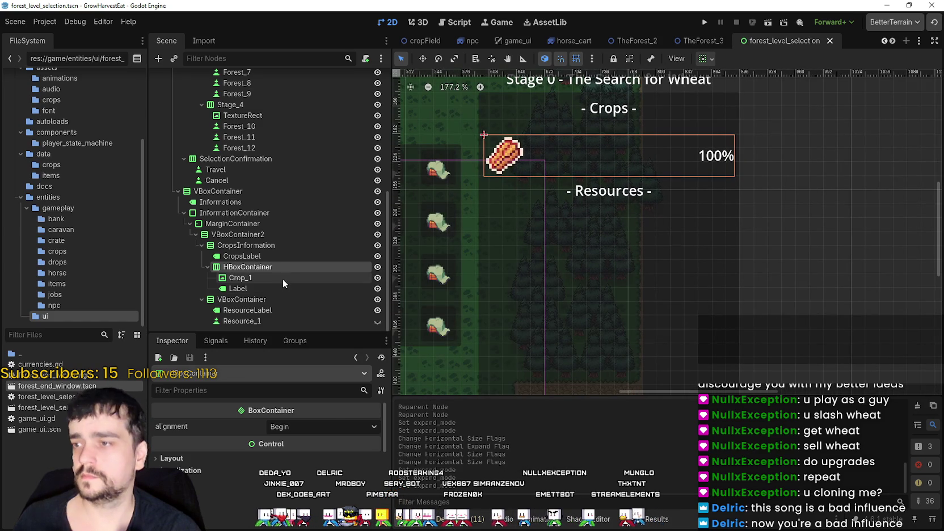
pyautogui.doubleClick(292, 267)
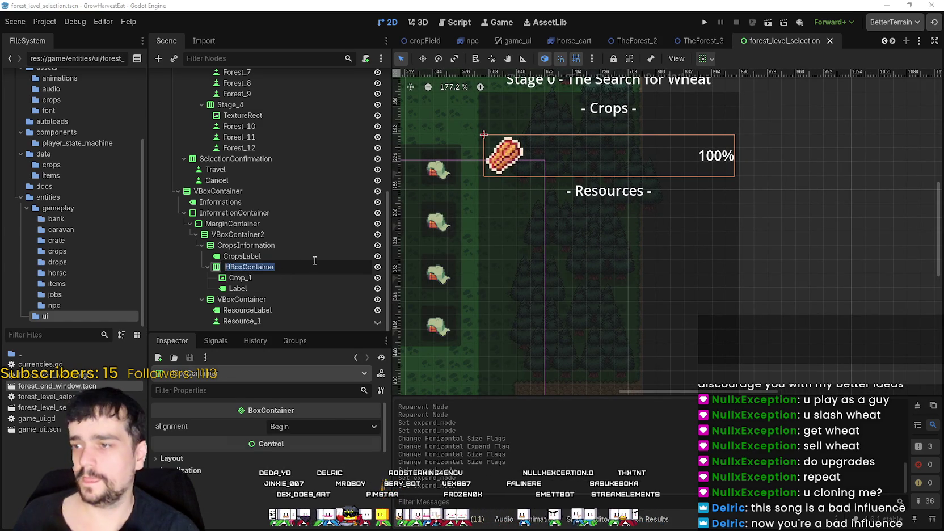
pyautogui.write('Crop_1')
pyautogui.press('Return')
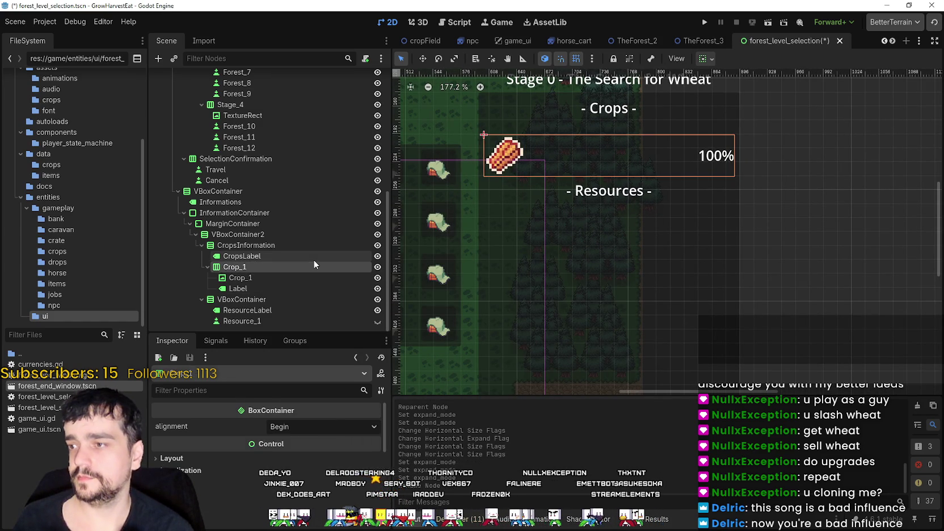
pyautogui.click(257, 278)
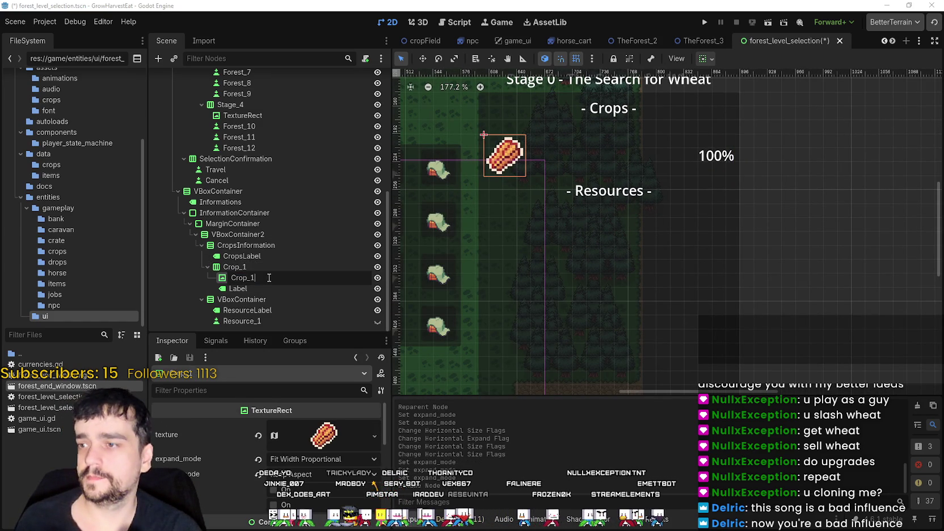
pyautogui.click(270, 288)
pyautogui.click(253, 264)
pyautogui.write('Exam')
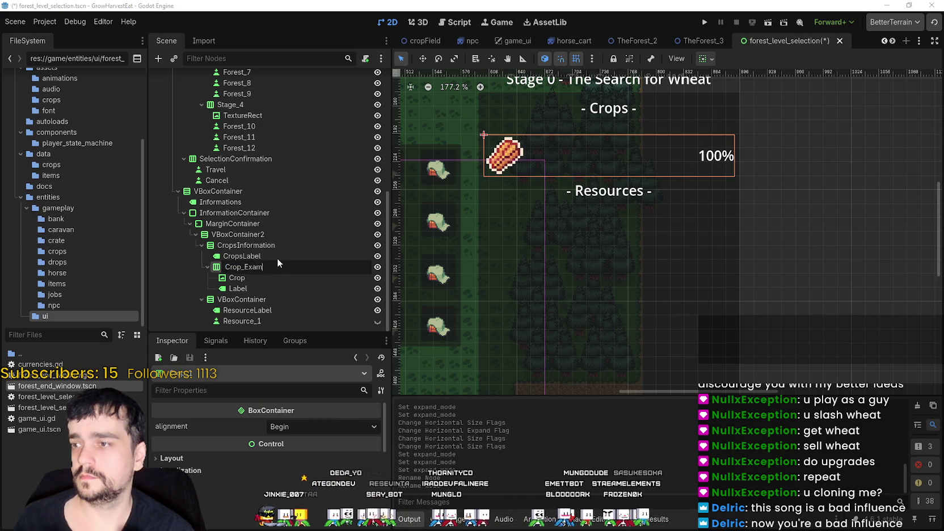
pyautogui.write('ple')
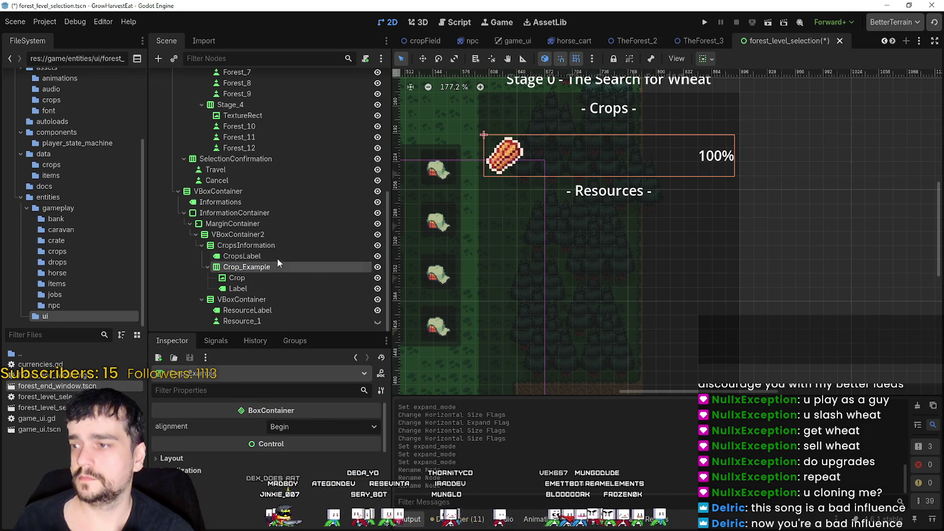
pyautogui.press('Return')
pyautogui.doubleClick(267, 267)
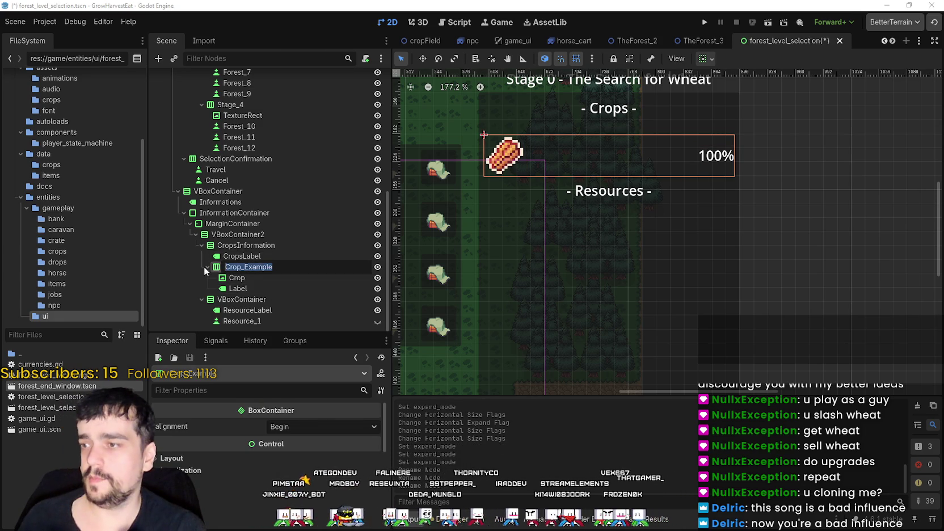
pyautogui.scroll(1, 200, 264)
# Copy the Crop_Example row and paste it into the Resources container.
pyautogui.rightClick(220, 289)
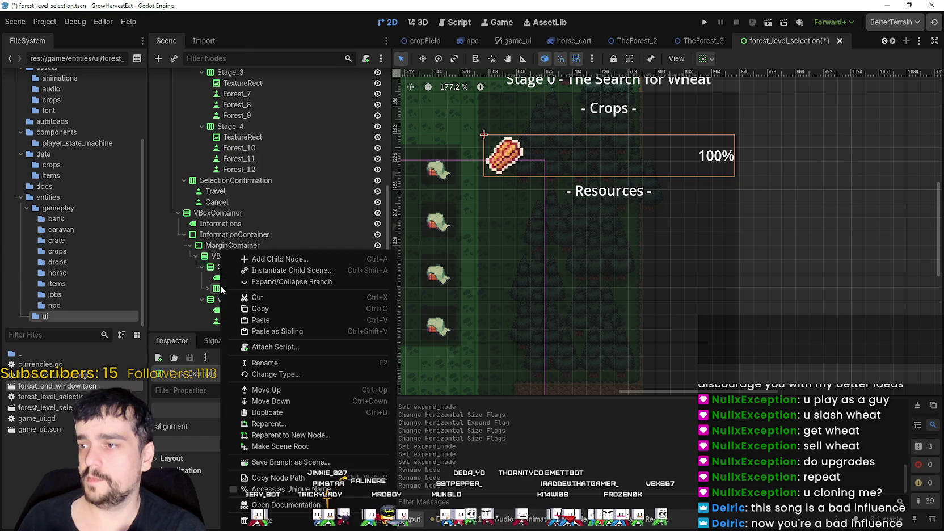
pyautogui.click(278, 311)
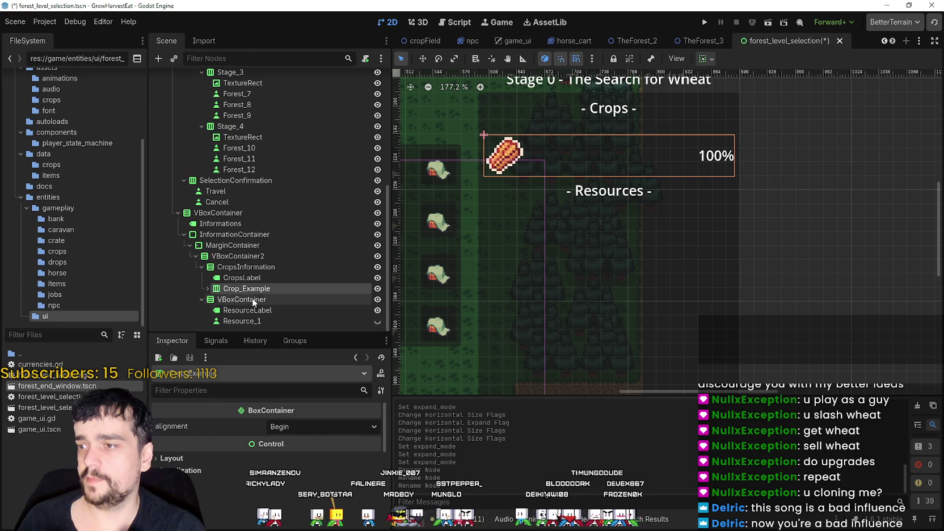
pyautogui.click(257, 310)
pyautogui.click(234, 254)
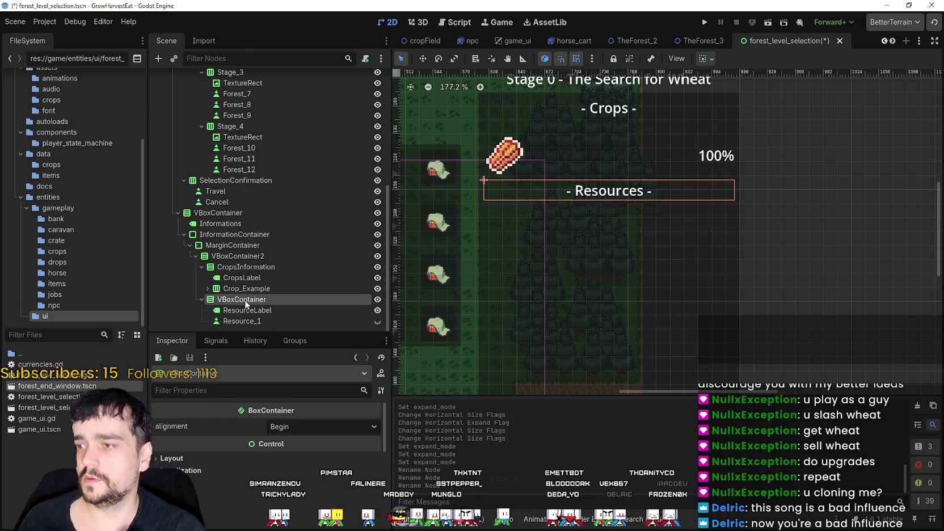
pyautogui.click(227, 267)
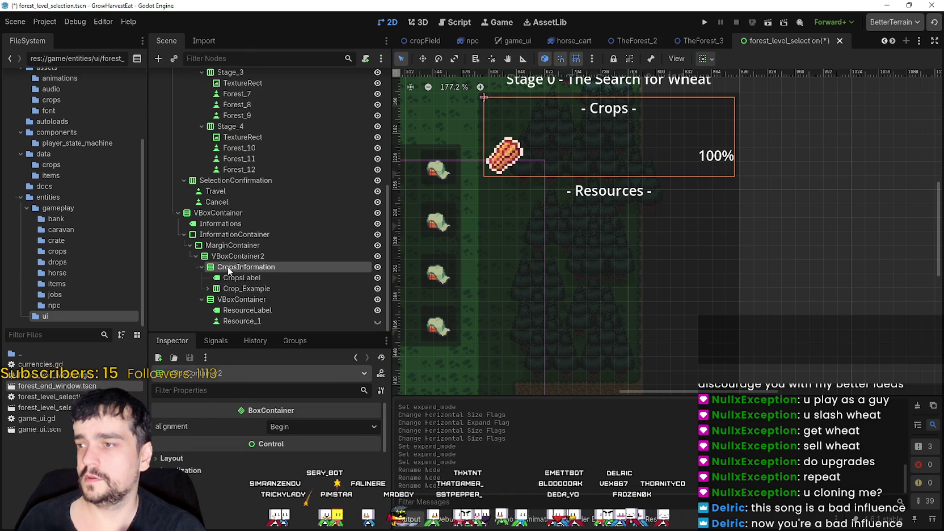
pyautogui.click(205, 291)
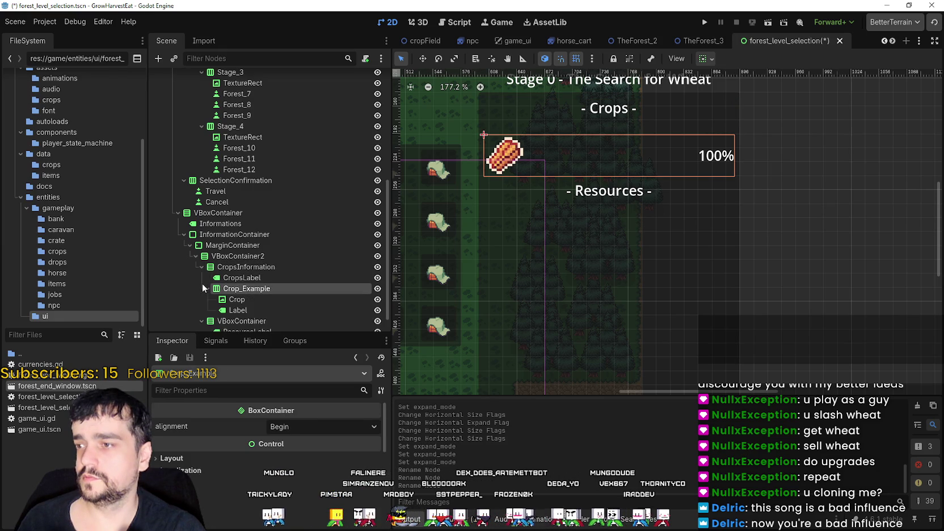
pyautogui.rightClick(223, 277)
pyautogui.click(218, 302)
pyautogui.rightClick(233, 291)
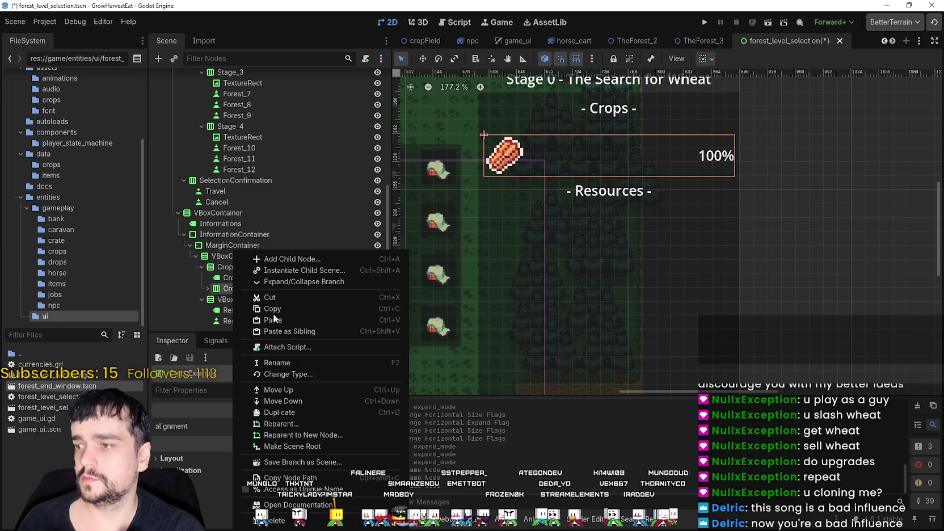
pyautogui.click(284, 306)
pyautogui.rightClick(242, 298)
pyautogui.click(293, 321)
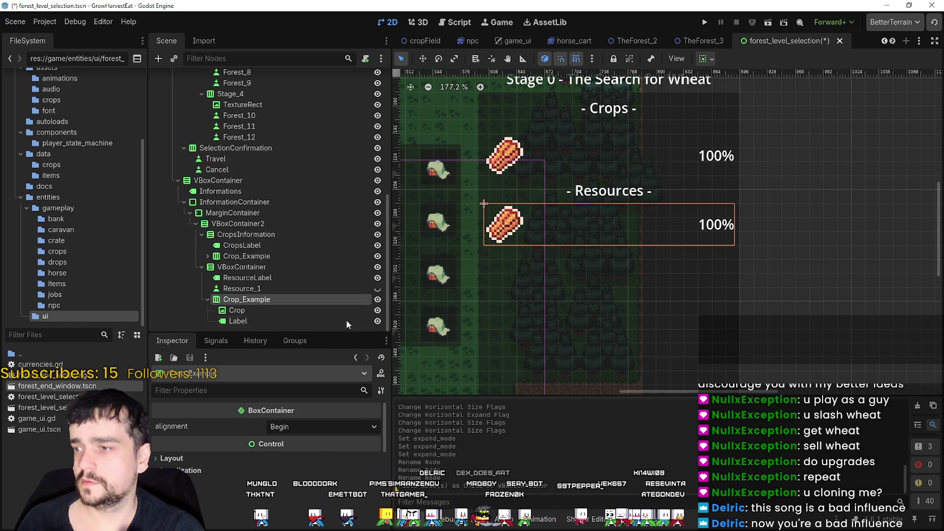
# Delete the old Resource_1 button from the Resources section.
pyautogui.click(360, 289)
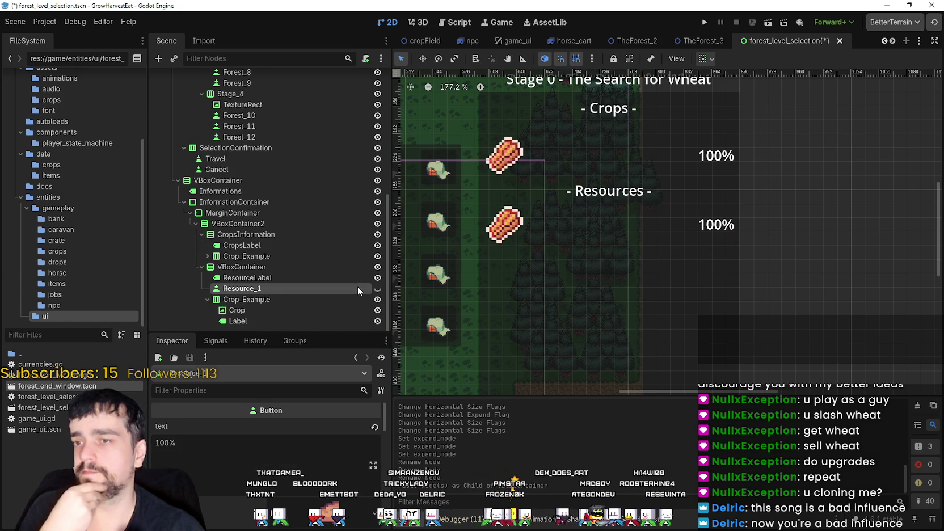
pyautogui.rightClick(357, 285)
pyautogui.press('Delete')
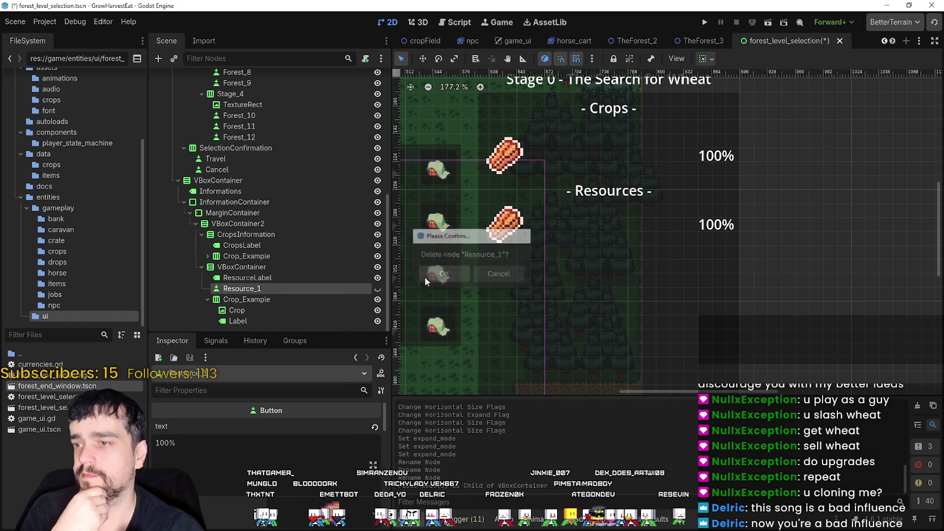
pyautogui.click(424, 277)
pyautogui.click(239, 298)
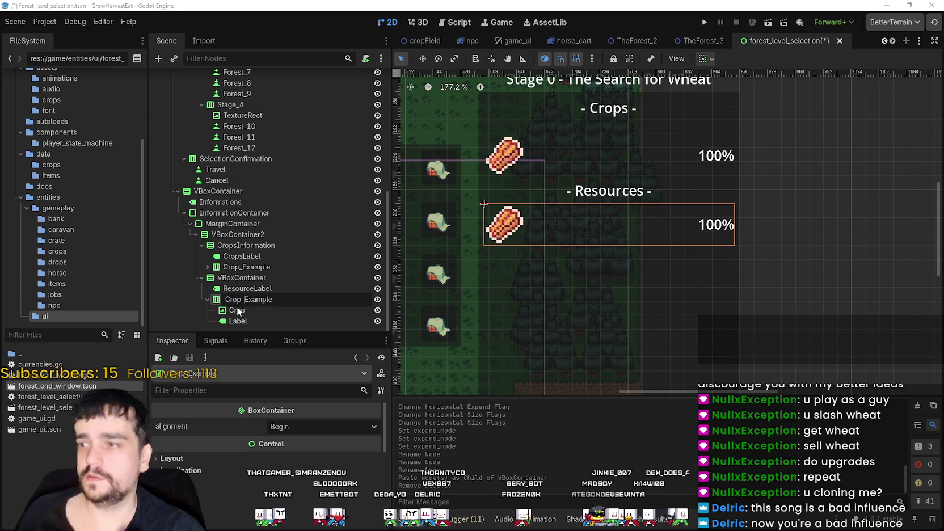
# Rename the pasted row Resource_Example and its icon node Resource.
pyautogui.write('Resource')
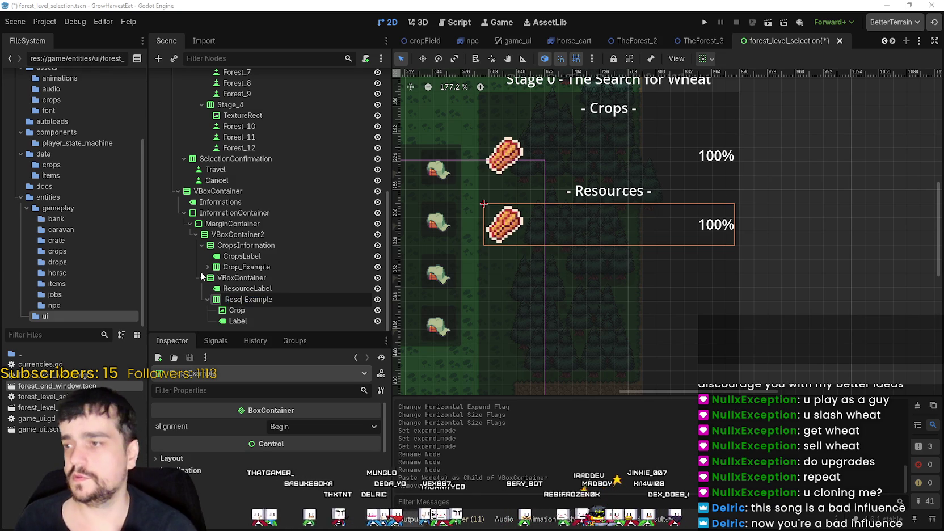
pyautogui.press('Return')
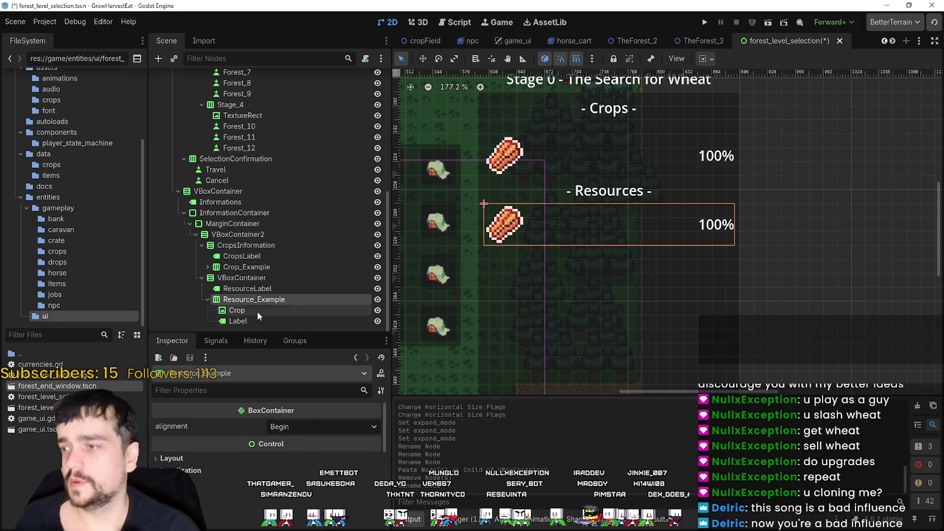
pyautogui.click(260, 312)
pyautogui.click(275, 314)
pyautogui.write('R')
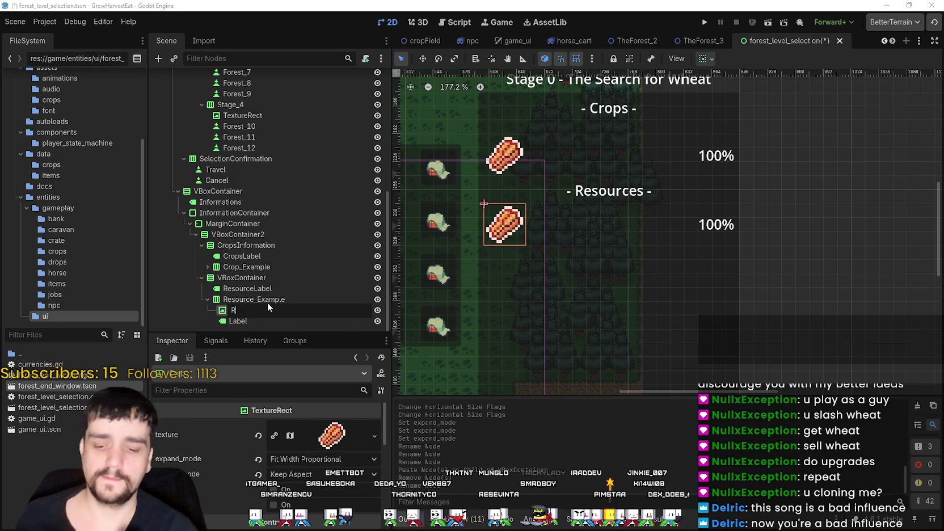
pyautogui.write('esource')
pyautogui.press('Return')
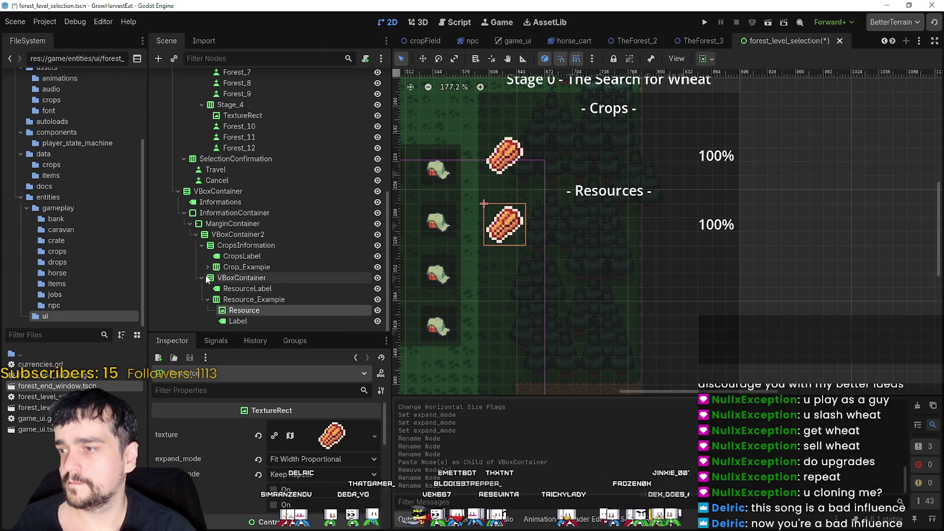
# Hide the Resource_Example row and save the scene.
pyautogui.click(240, 321)
pyautogui.scroll(-4, 532, 212)
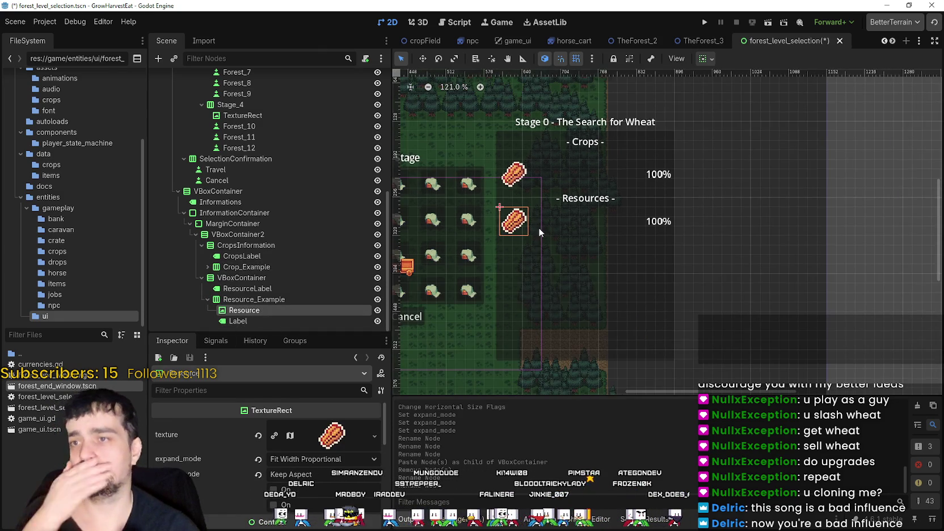
pyautogui.click(377, 299)
pyautogui.moveTo(566, 229); pyautogui.dragTo(614, 241)
pyautogui.hotkey('ctrl', 's')
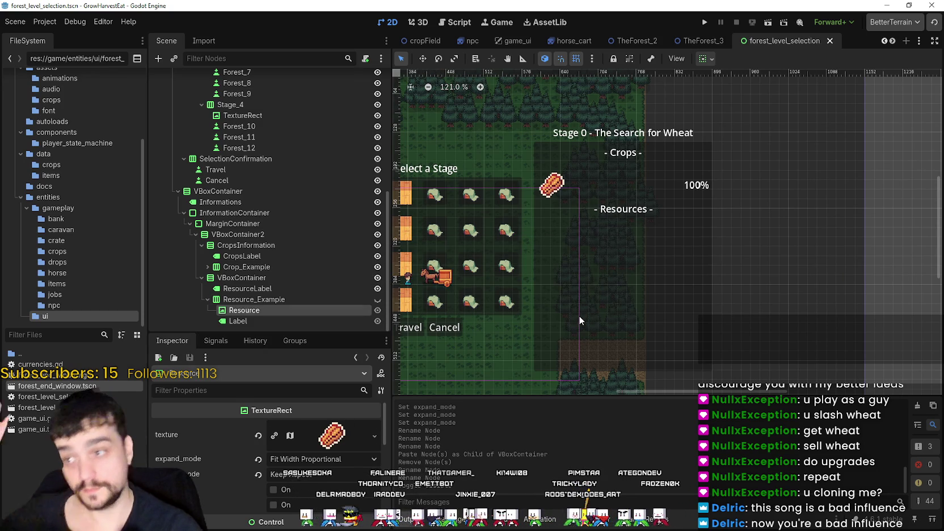
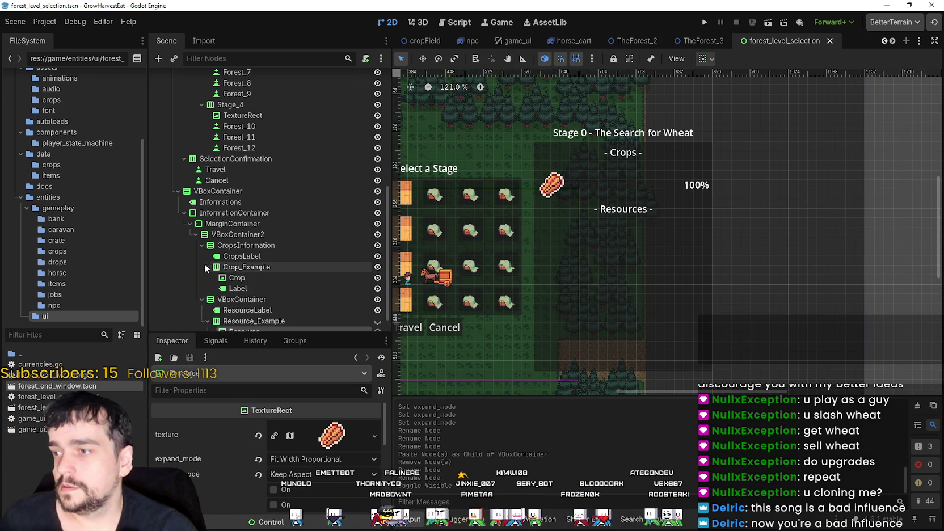
# Leave the forest level selection layout and switch to the TheForest_2 scene tab.
pyautogui.scroll(-3, 761, 279)
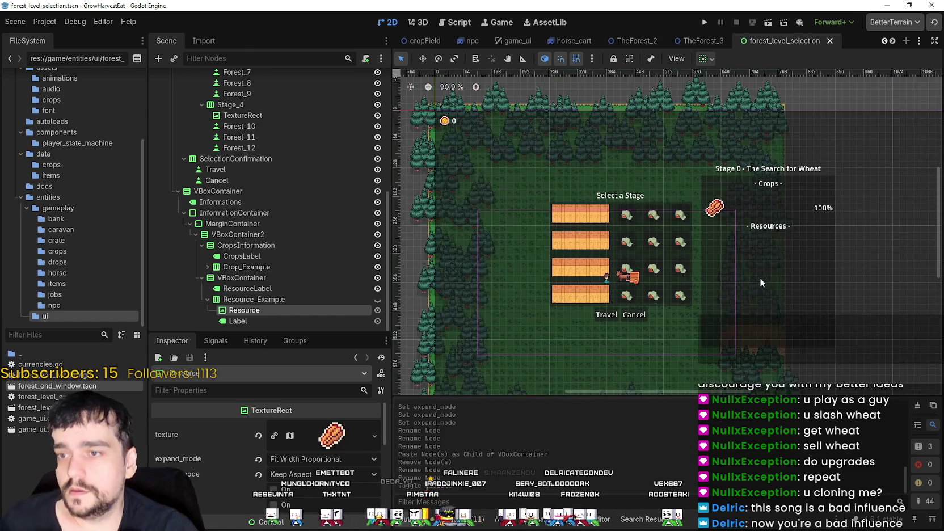
pyautogui.scroll(5, 332, 298)
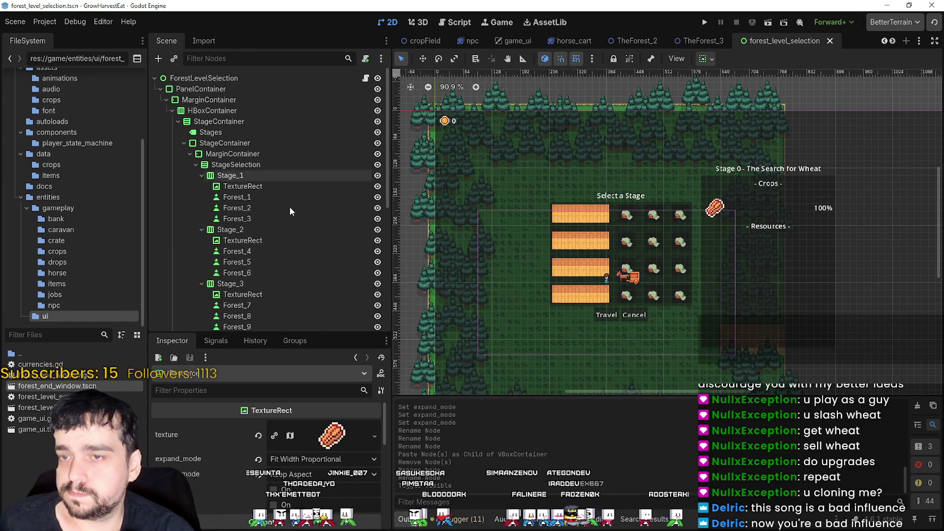
pyautogui.click(614, 41)
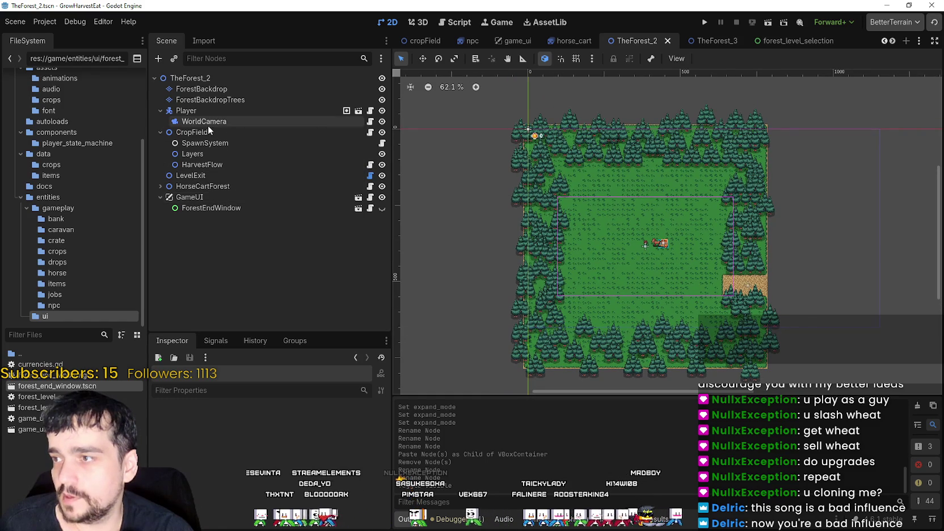
# Inspect CropField's crops_data and stage_crop_spawn_weights in an enlarged Inspector.
pyautogui.click(191, 133)
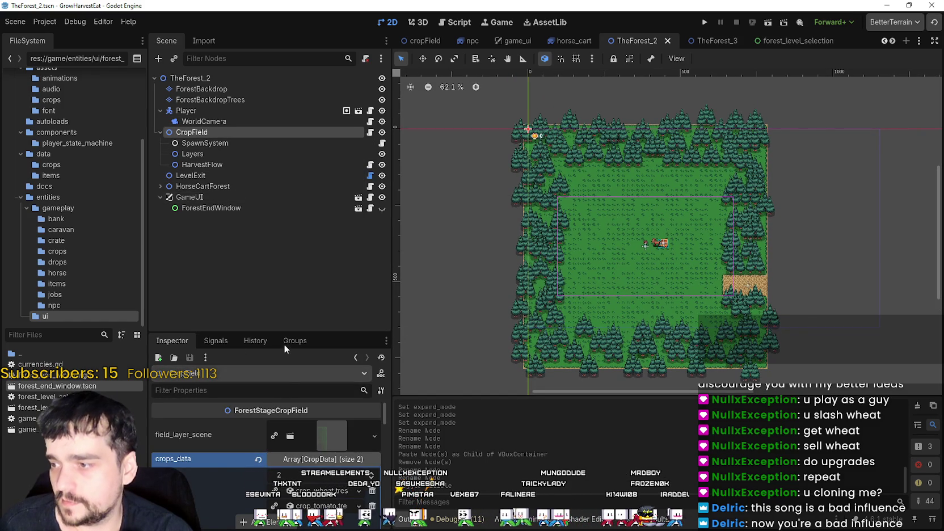
pyautogui.moveTo(287, 333); pyautogui.dragTo(281, 204)
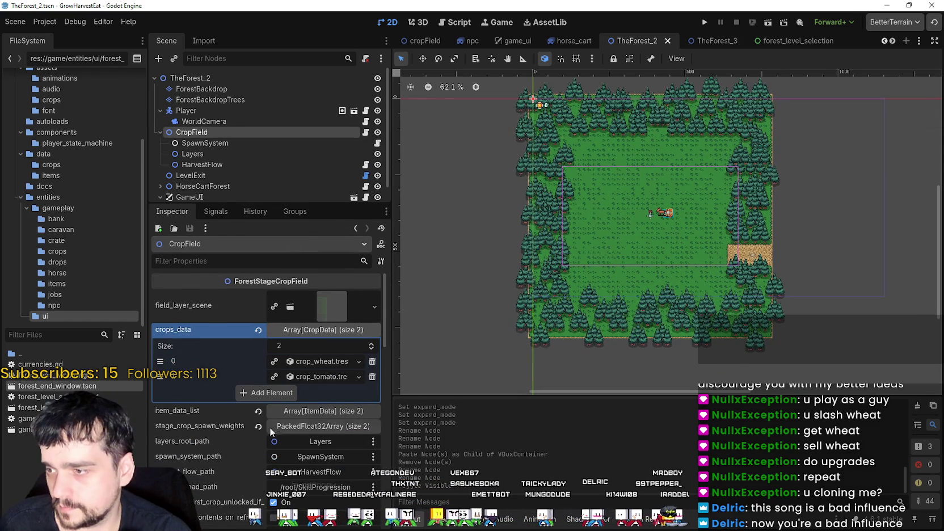
pyautogui.click(290, 426)
pyautogui.click(300, 425)
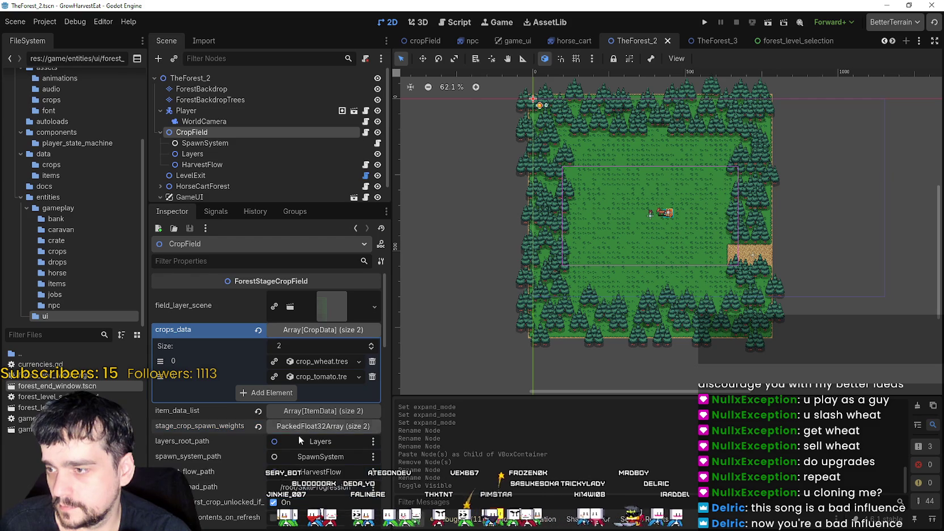
pyautogui.scroll(-3, 268, 504)
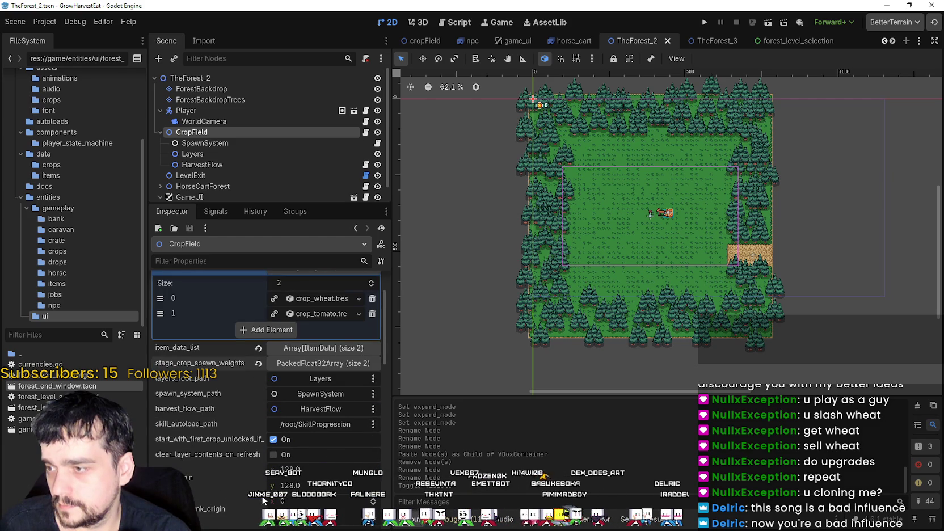
# Inspect SpawnSystem, Layers and HarvestFlow, where HarvestFlow routes collected items to HorseCartForest.
pyautogui.click(232, 143)
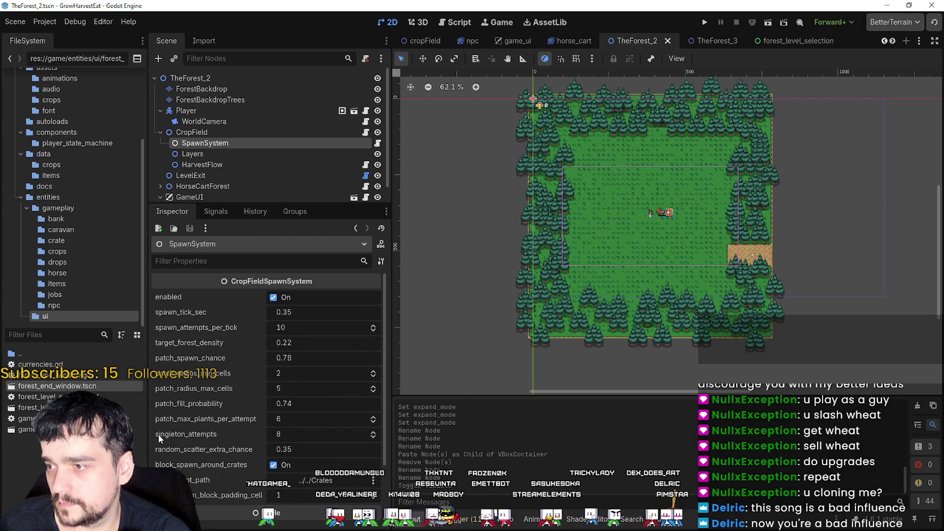
pyautogui.scroll(-3, 201, 399)
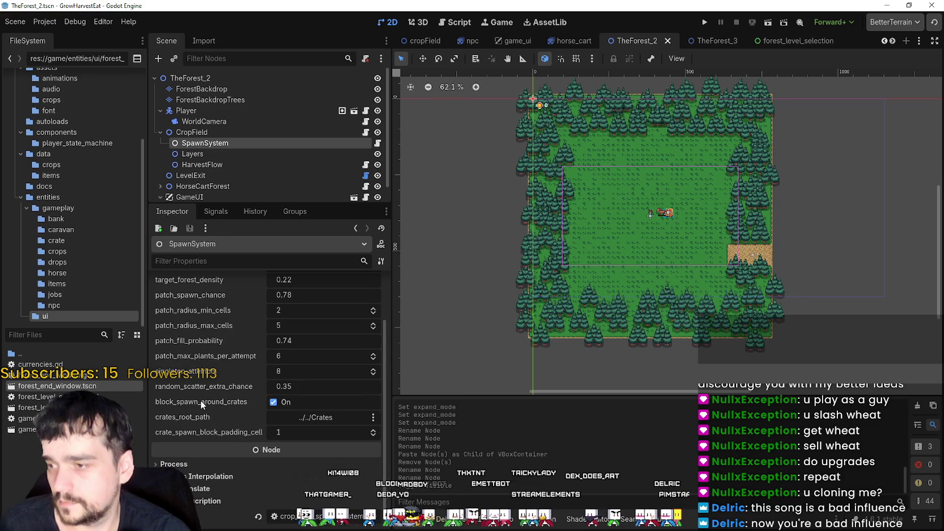
pyautogui.scroll(-1, 249, 173)
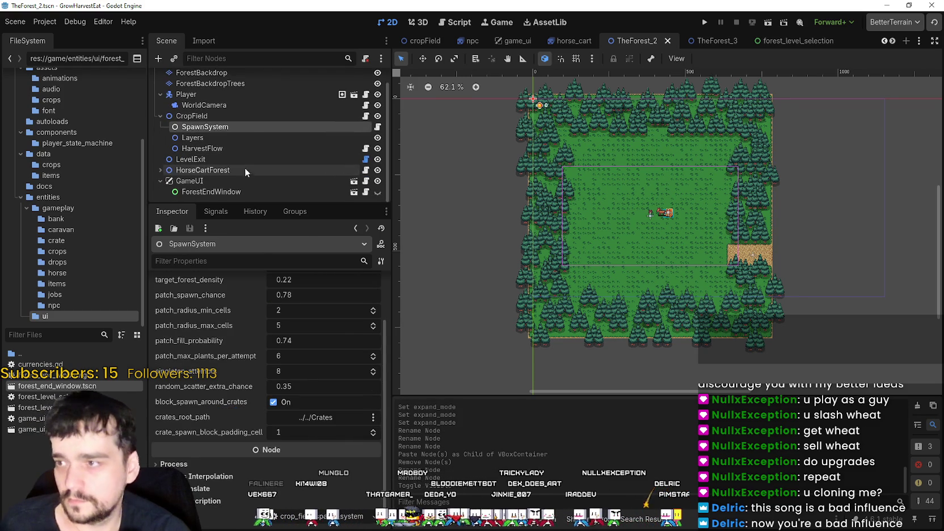
pyautogui.click(225, 138)
pyautogui.click(233, 147)
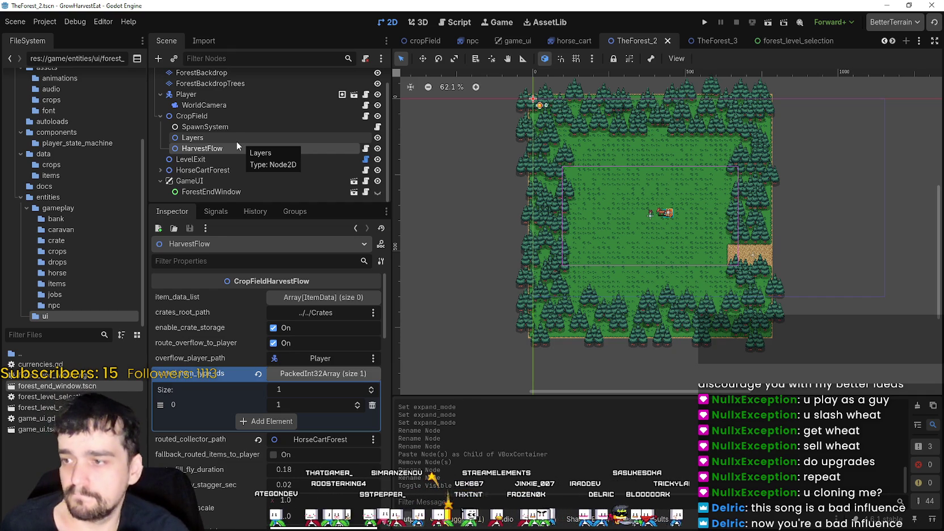
pyautogui.click(236, 140)
# Reselect CropField and expand stage_crop_spawn_weights to show the values 0.6 and 0.4.
pyautogui.scroll(1, 220, 156)
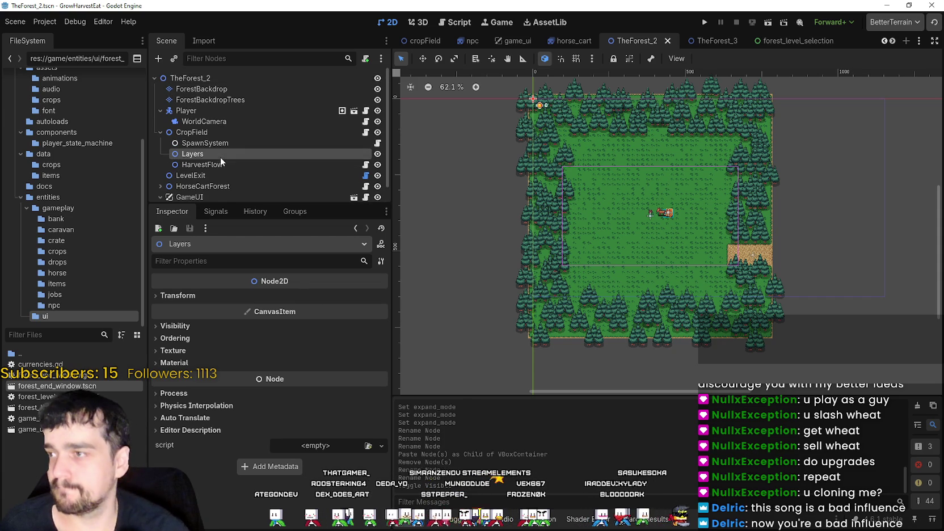
pyautogui.click(231, 134)
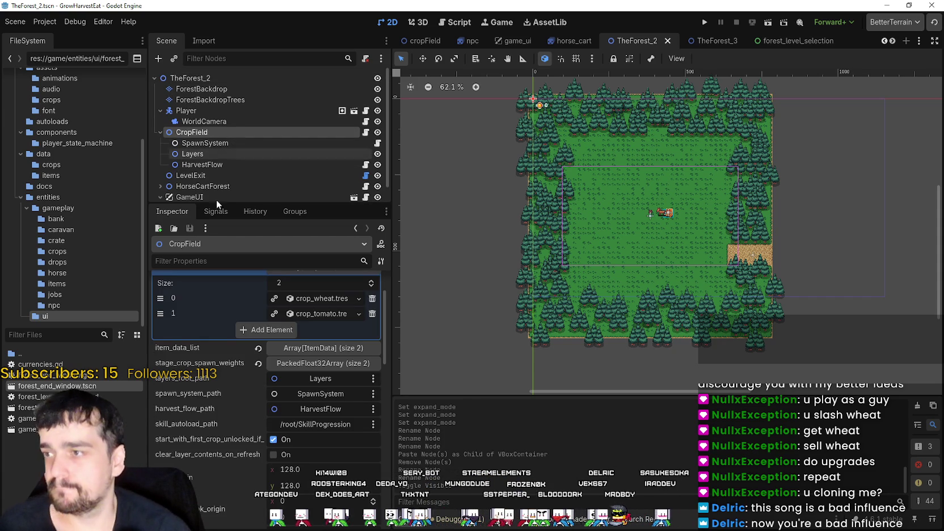
pyautogui.click(294, 366)
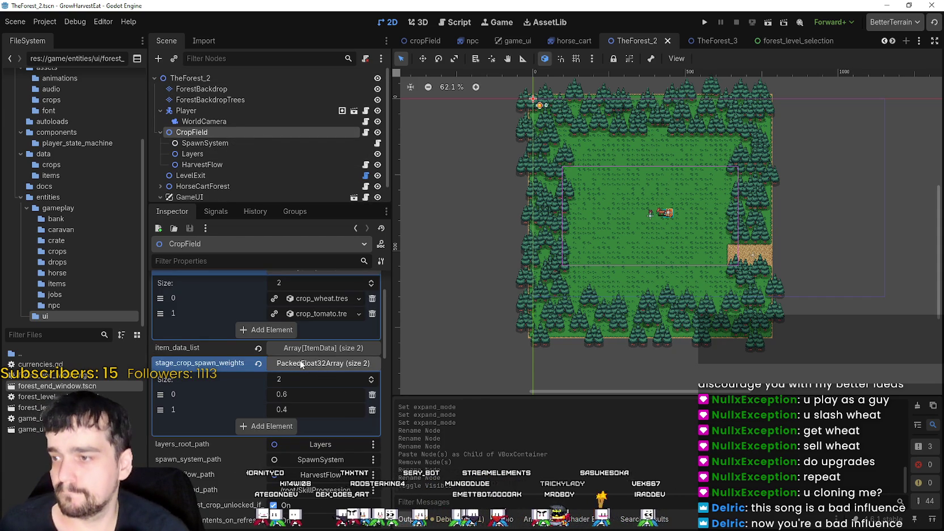
pyautogui.click(303, 363)
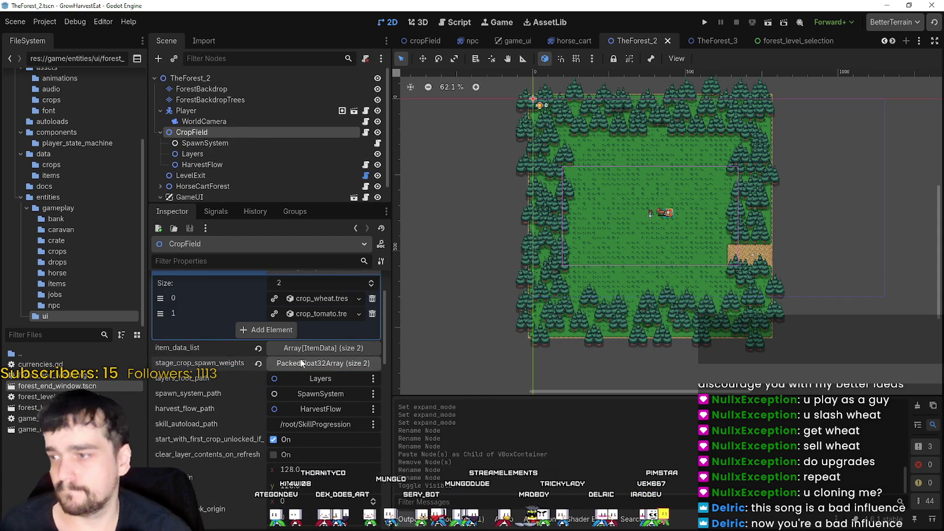
pyautogui.click(301, 363)
# Expand item_data_list to check the wheat and tomato entries and the 128 × 128 layer origin.
pyautogui.click(305, 347)
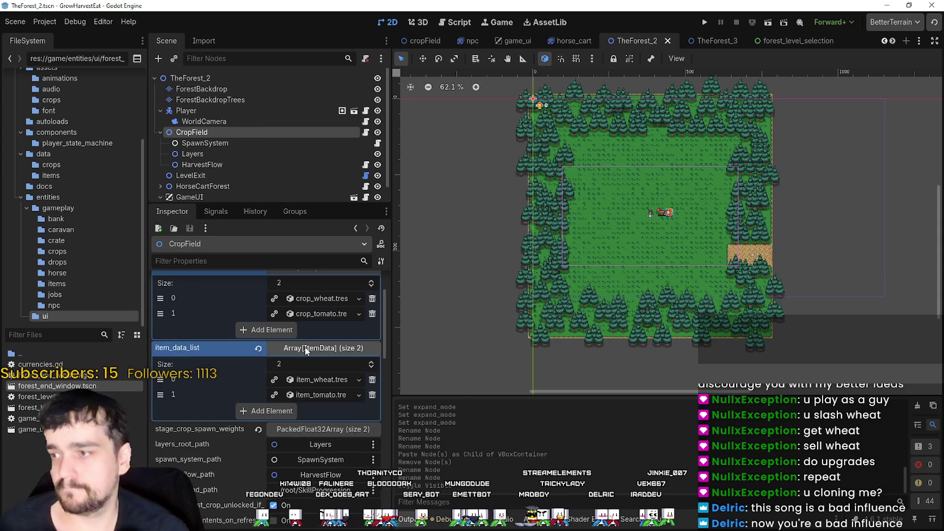
pyautogui.scroll(3, 309, 334)
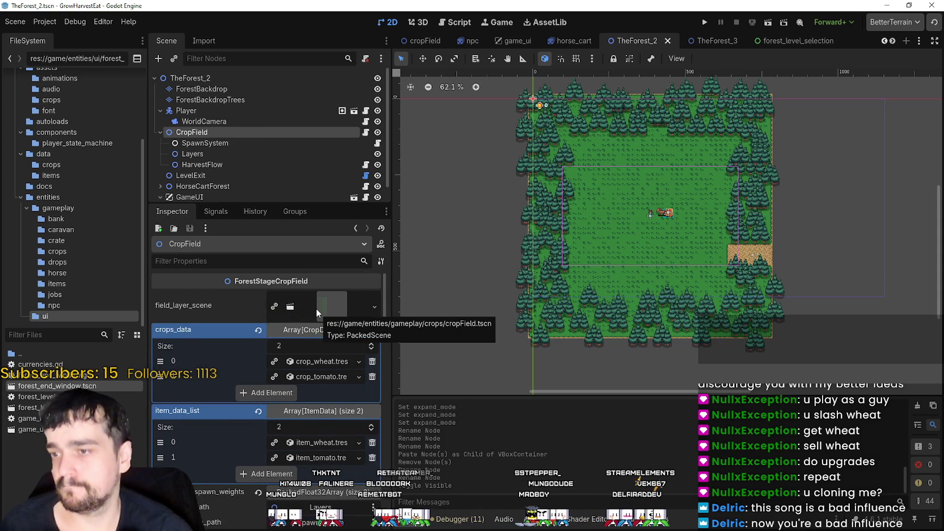
pyautogui.scroll(-4, 315, 308)
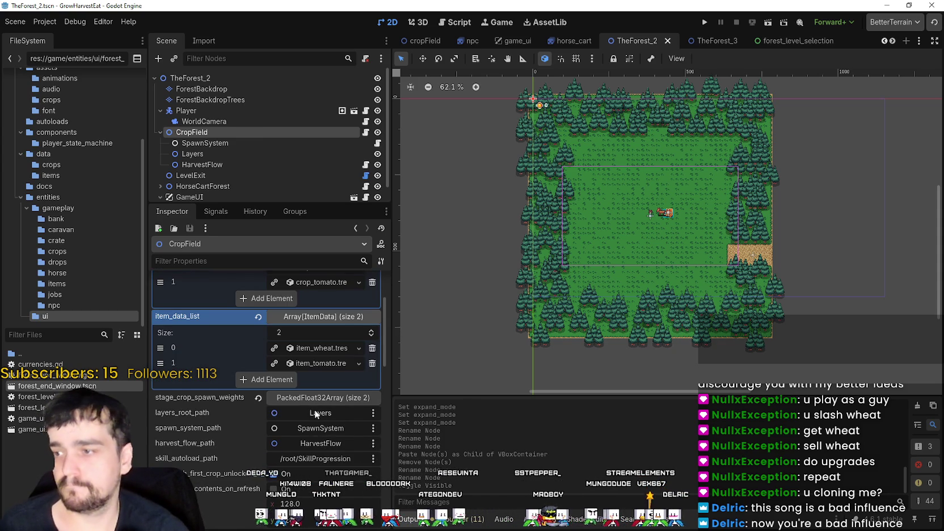
pyautogui.click(323, 398)
pyautogui.scroll(3, 333, 436)
pyautogui.scroll(-10, 330, 435)
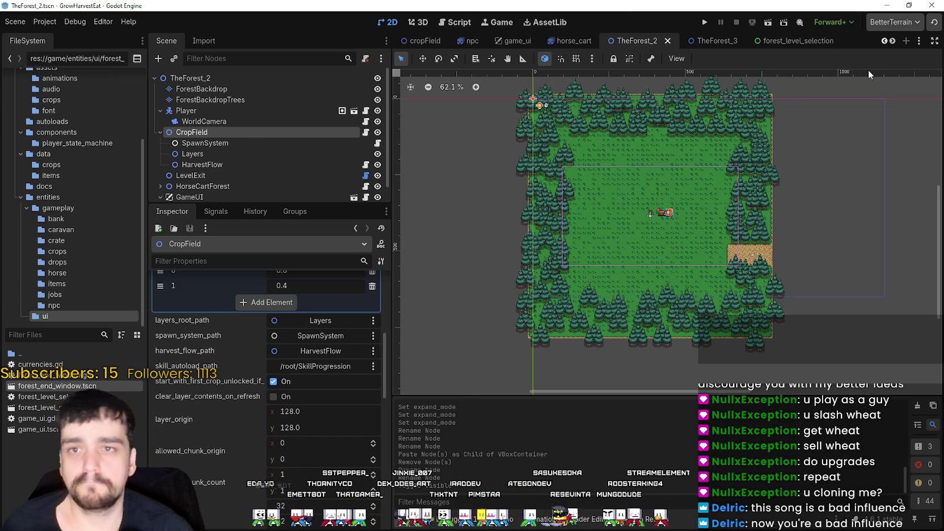
pyautogui.click(882, 40)
# In the player scene, confirm item_data_list holds no items, then switch to TheForest_1.
pyautogui.click(883, 39)
pyautogui.click(883, 40)
pyautogui.click(883, 40)
pyautogui.click(882, 40)
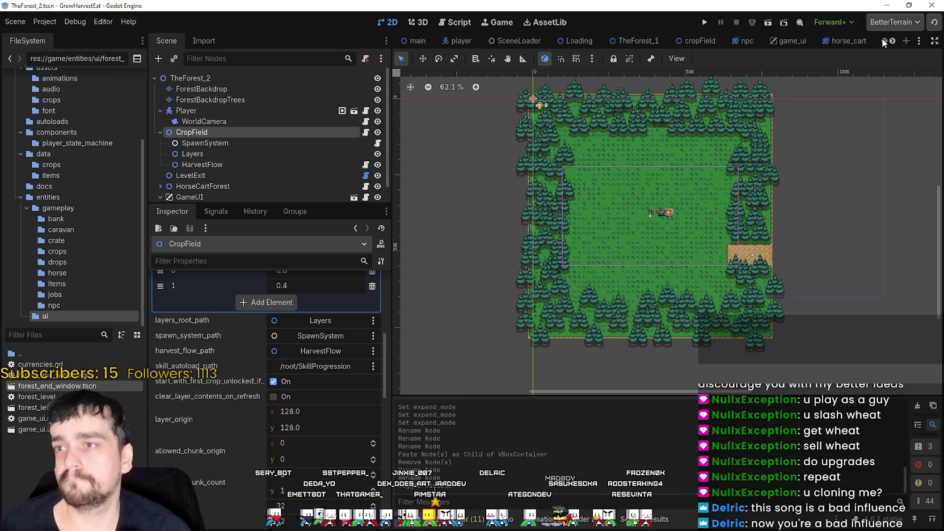
pyautogui.click(461, 40)
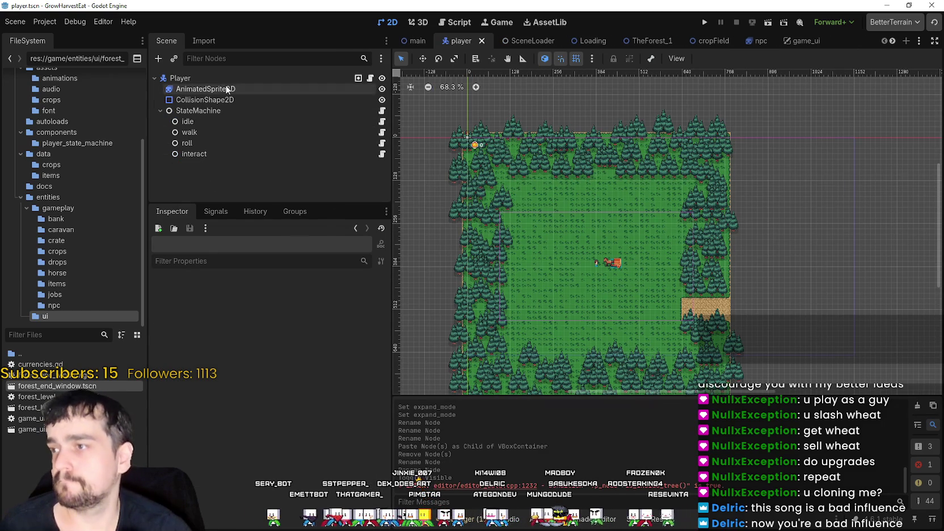
pyautogui.scroll(-3, 178, 432)
pyautogui.click(211, 435)
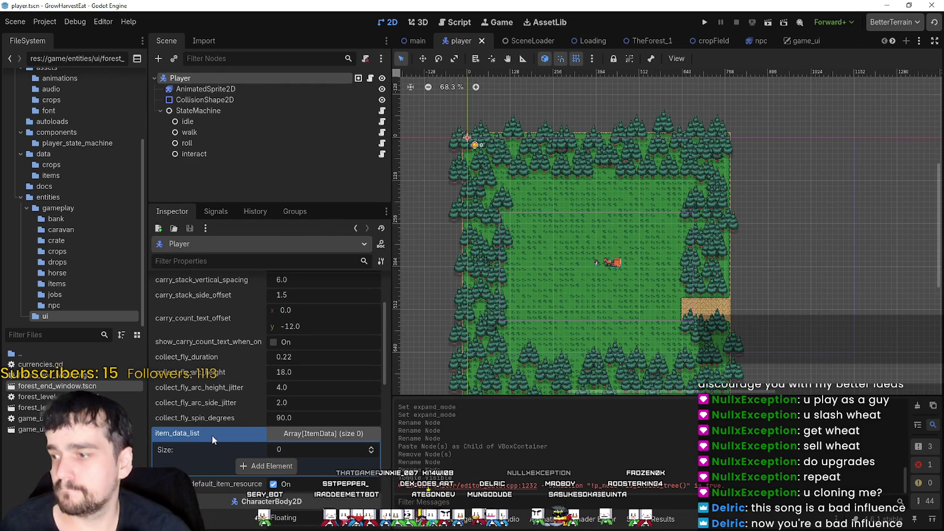
pyautogui.scroll(-3, 213, 435)
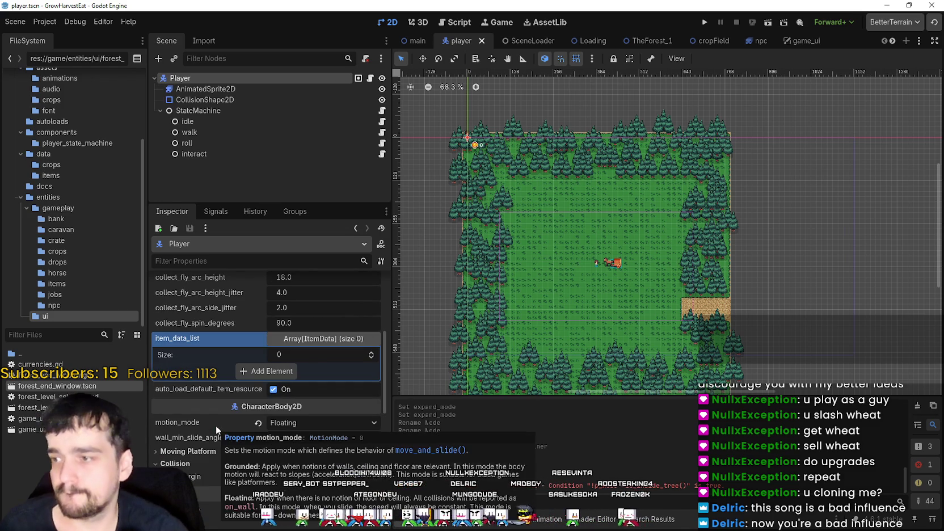
pyautogui.scroll(-3, 229, 392)
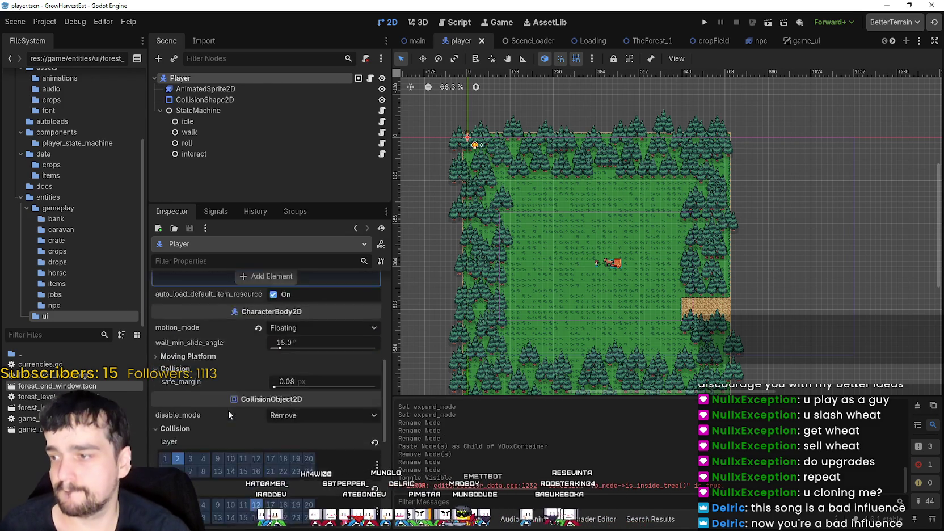
pyautogui.click(650, 37)
# In TheForest_1, inspect the Player and CropField node properties.
pyautogui.click(218, 78)
pyautogui.click(214, 110)
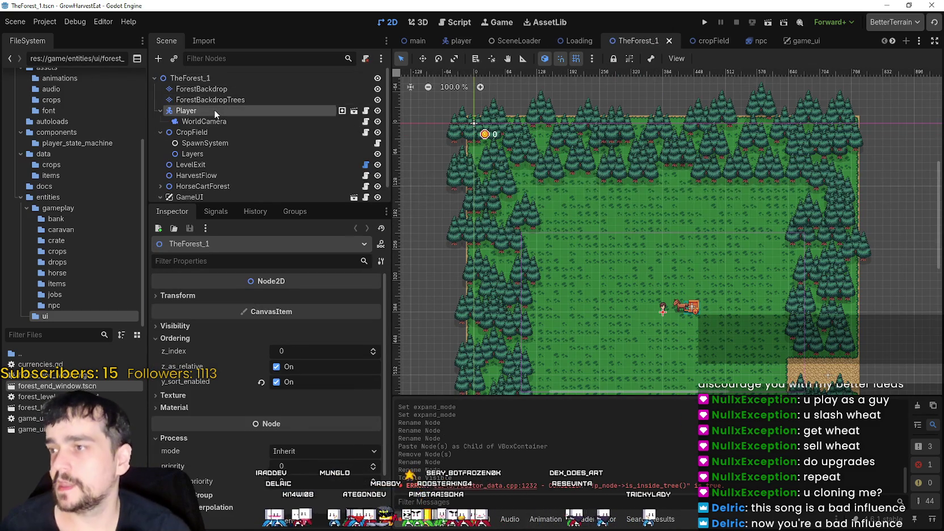
pyautogui.scroll(-5, 226, 438)
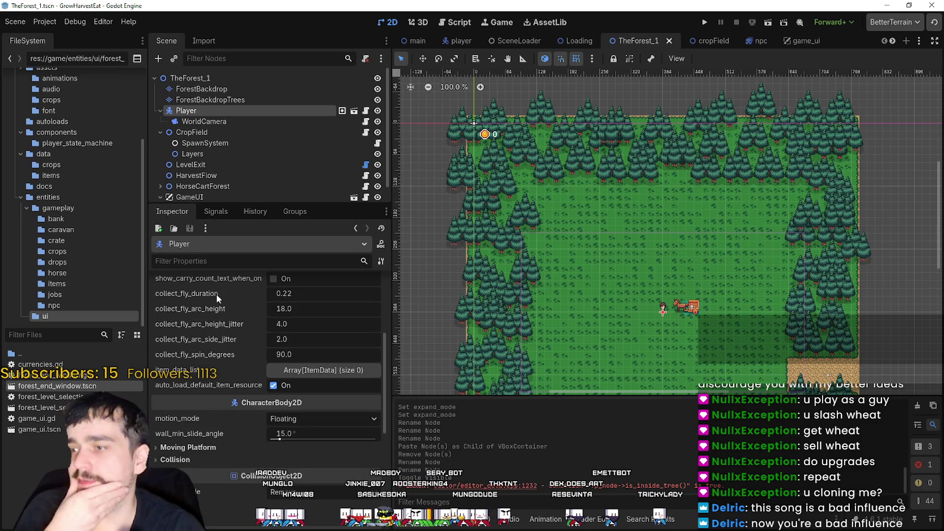
pyautogui.click(216, 132)
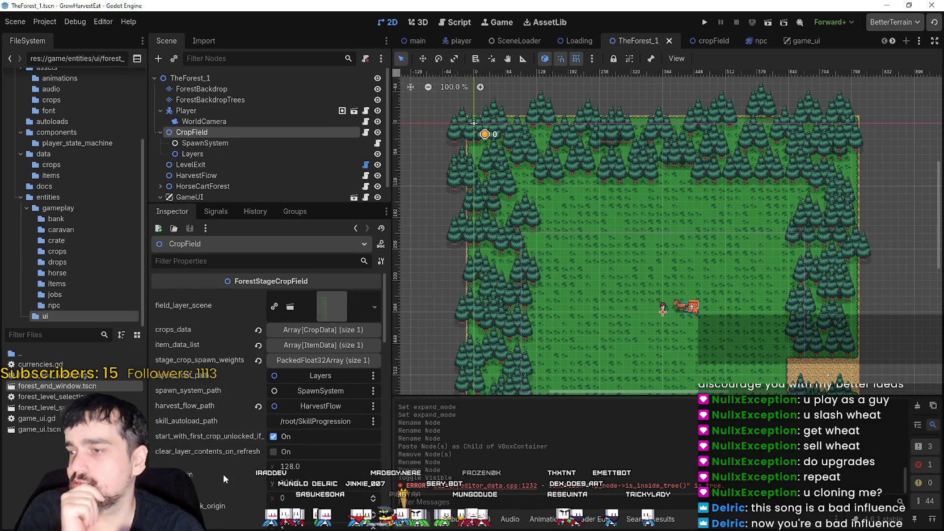
pyautogui.scroll(-4, 220, 472)
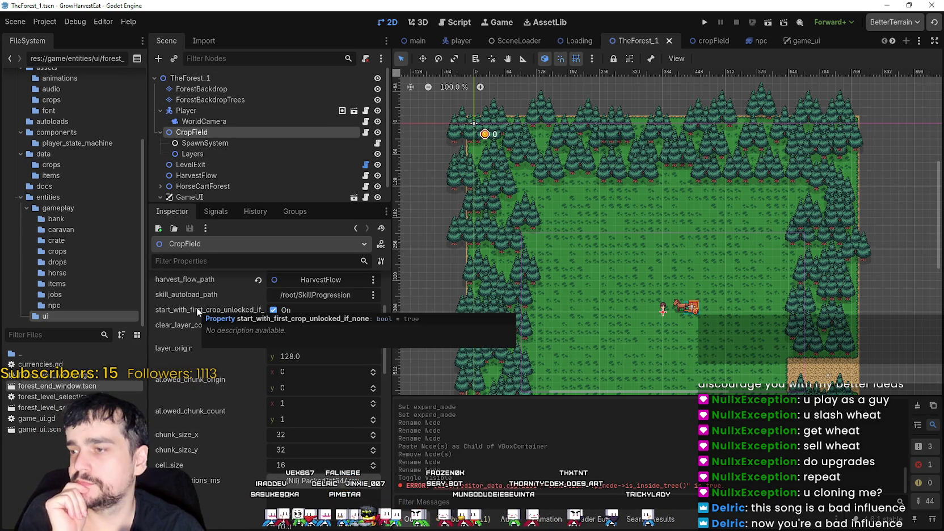
pyautogui.scroll(-1, 218, 136)
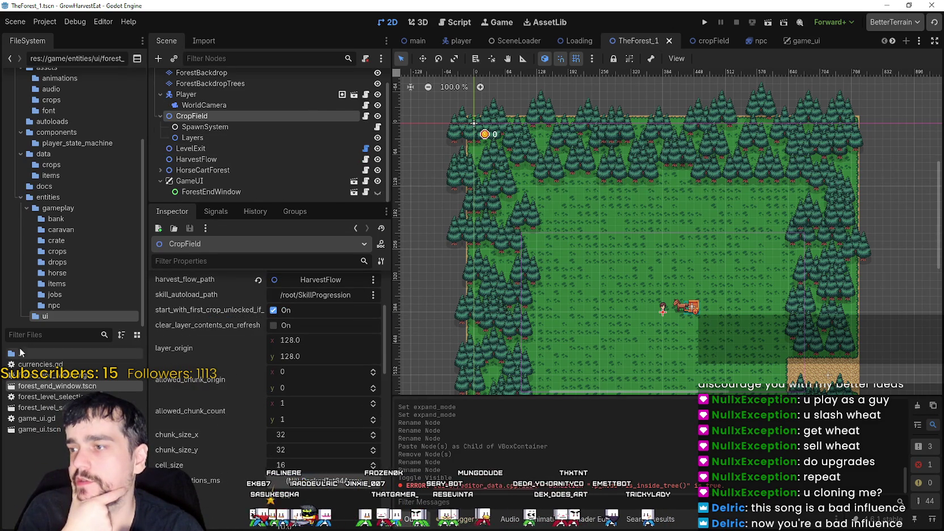
# Open SkillProgression.gd from the res://game/autoloads/ folder.
pyautogui.scroll(4, 74, 255)
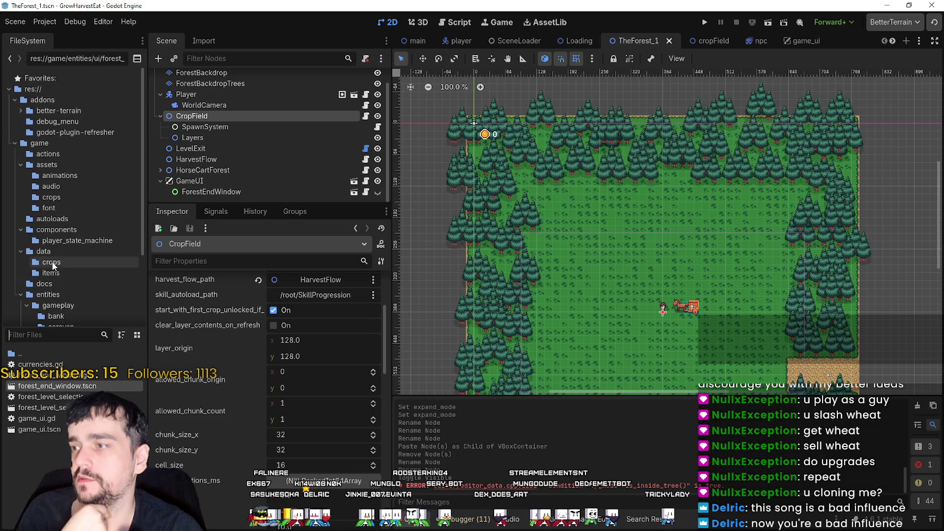
pyautogui.click(61, 218)
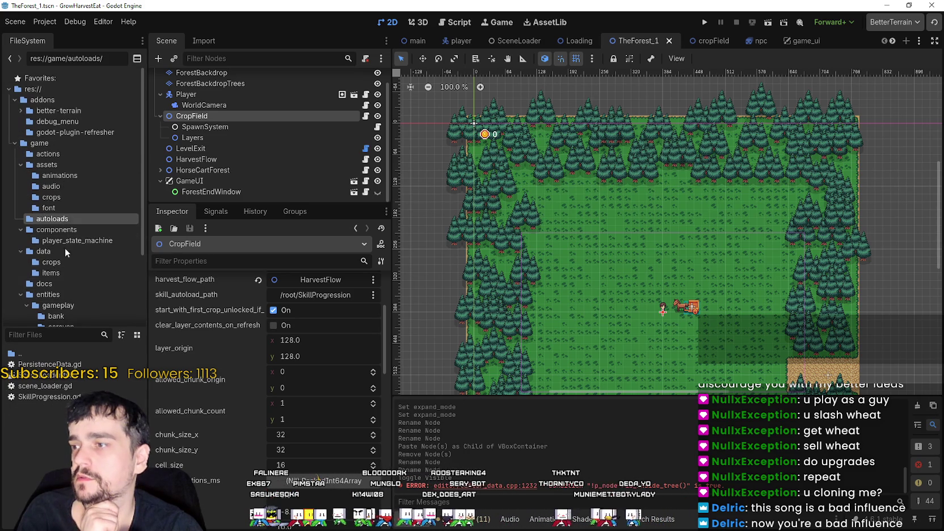
pyautogui.doubleClick(62, 395)
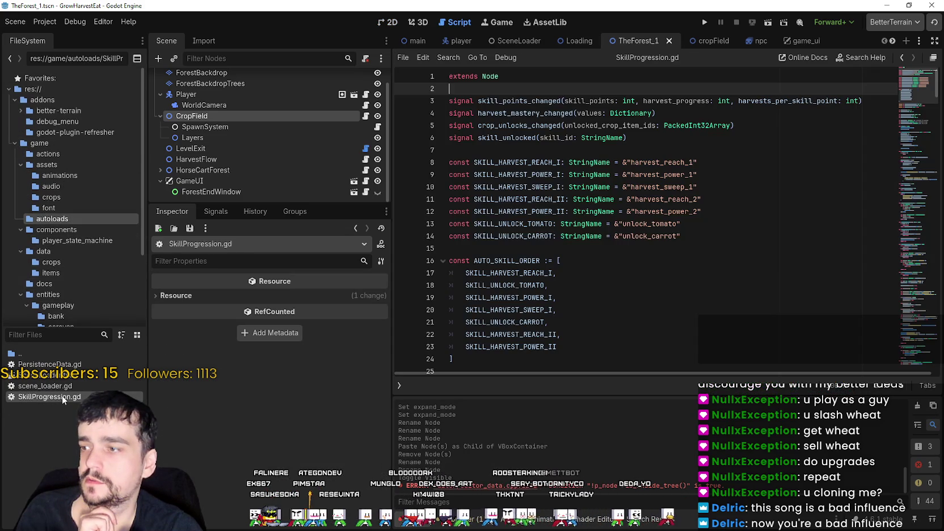
pyautogui.click(615, 141)
pyautogui.scroll(-6, 601, 158)
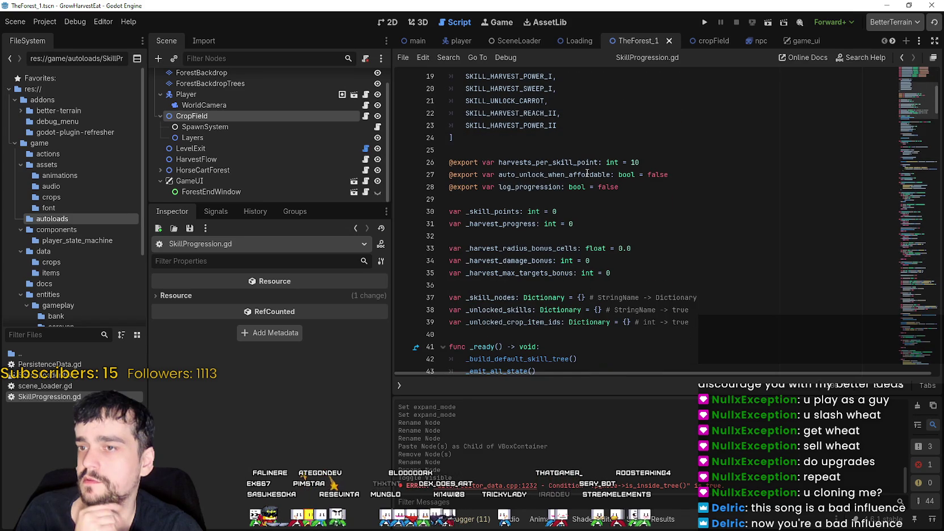
pyautogui.scroll(-1, 587, 173)
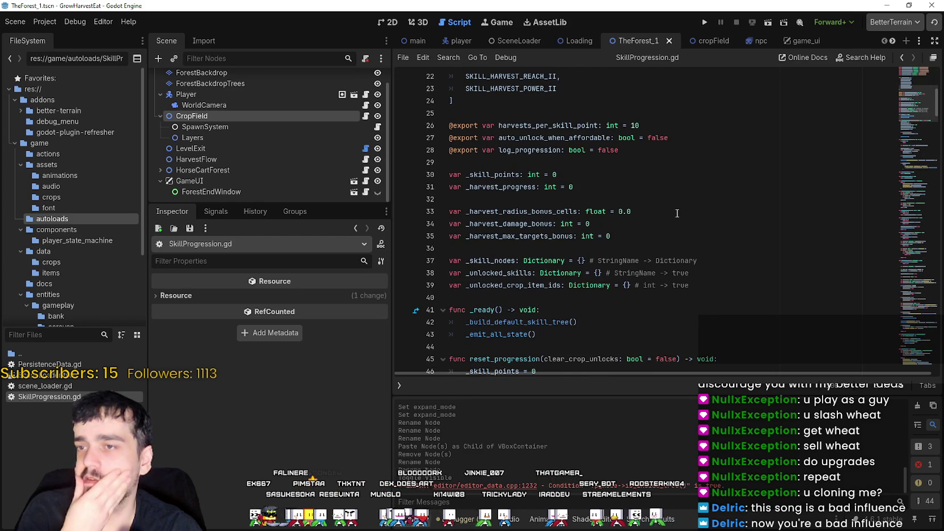
pyautogui.doubleClick(552, 141)
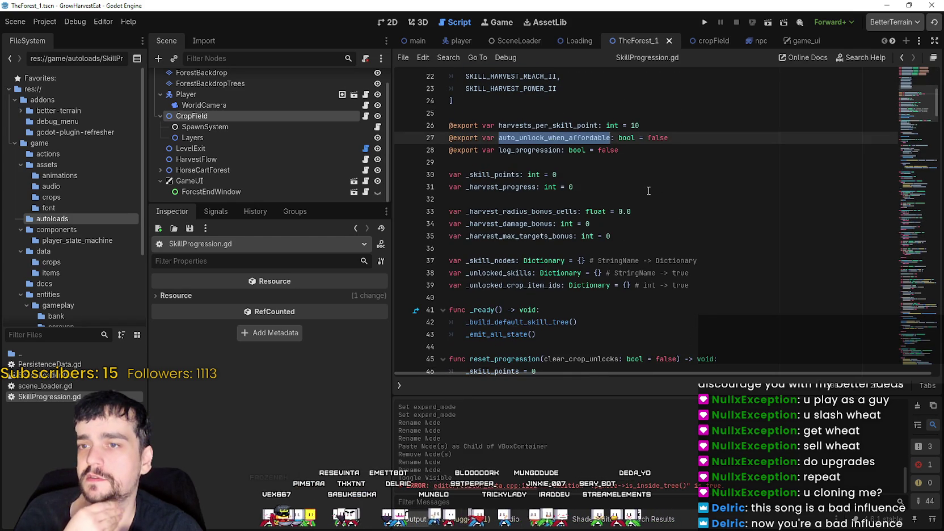
pyautogui.click(646, 162)
pyautogui.scroll(-1, 645, 162)
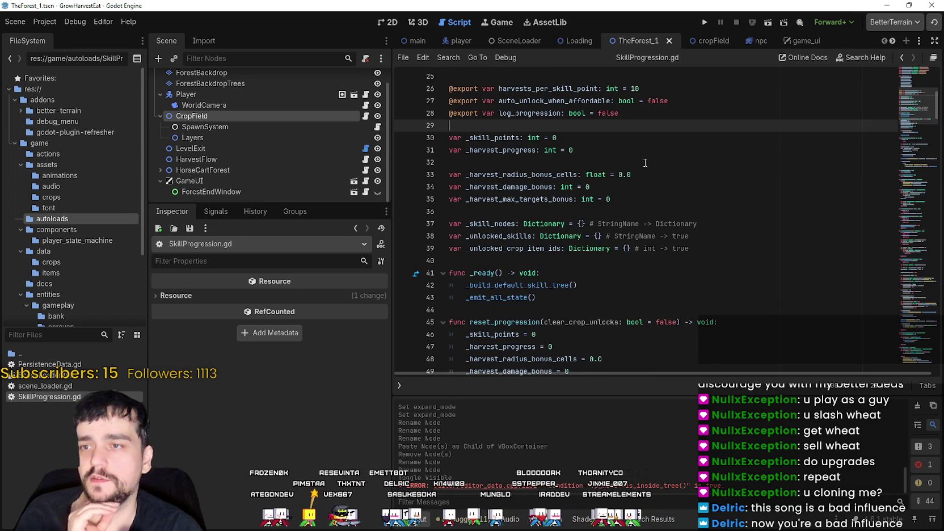
pyautogui.scroll(-4, 645, 163)
pyautogui.scroll(-2, 644, 163)
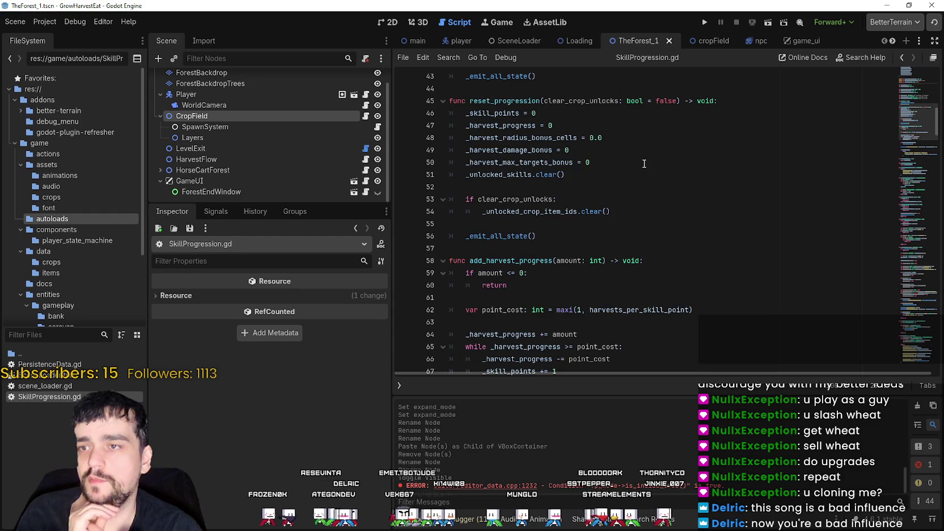
pyautogui.scroll(-9, 641, 164)
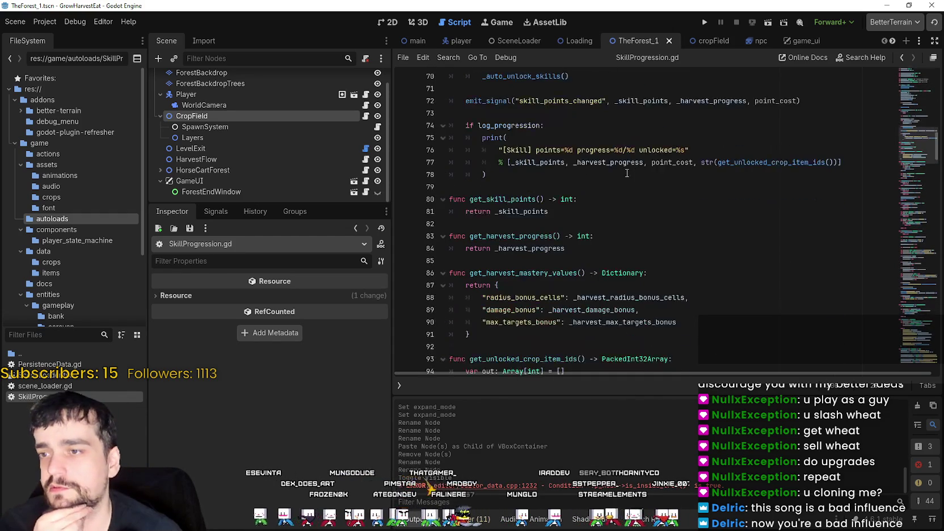
pyautogui.scroll(7, 624, 179)
pyautogui.doubleClick(544, 186)
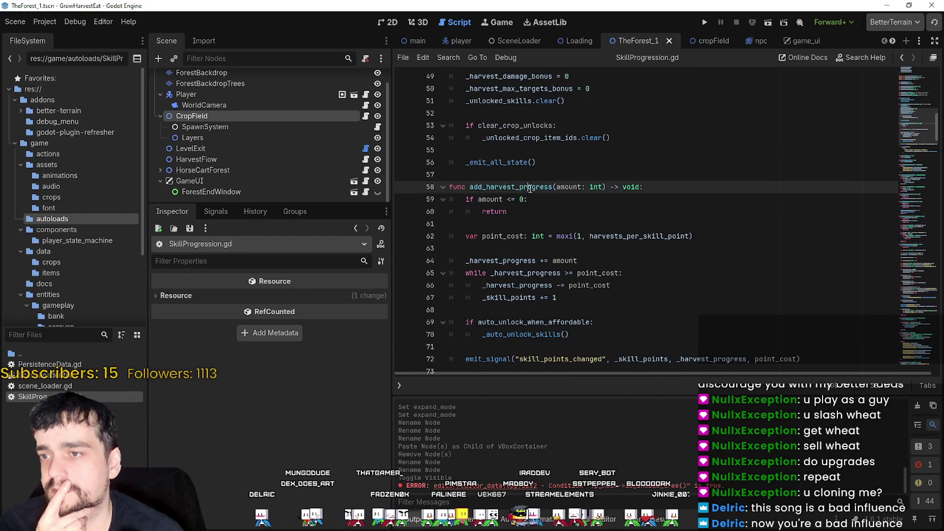
pyautogui.scroll(-14, 546, 188)
pyautogui.scroll(-19, 548, 195)
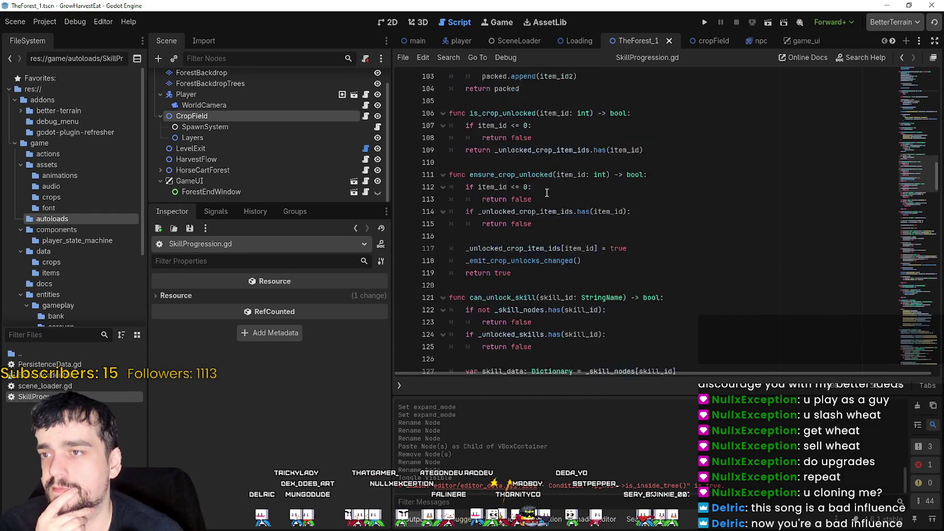
pyautogui.scroll(-20, 916, 230)
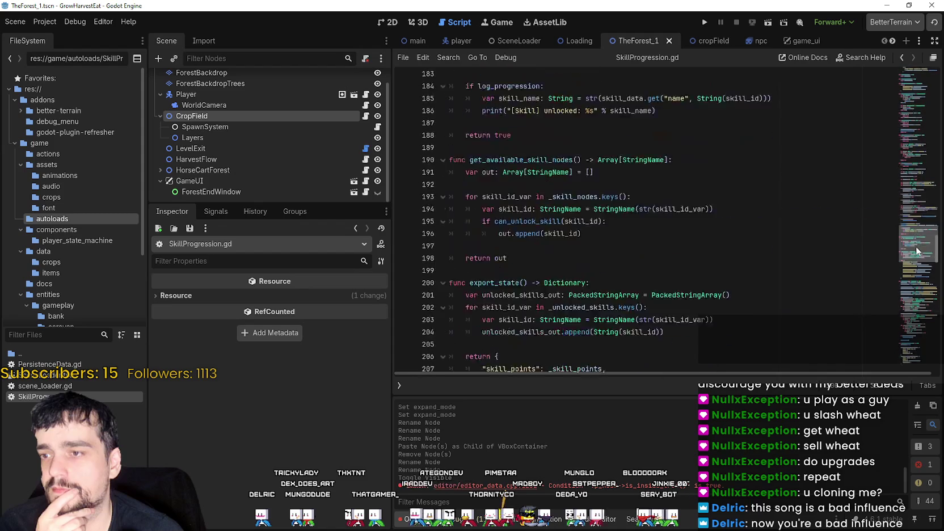
pyautogui.scroll(-20, 909, 277)
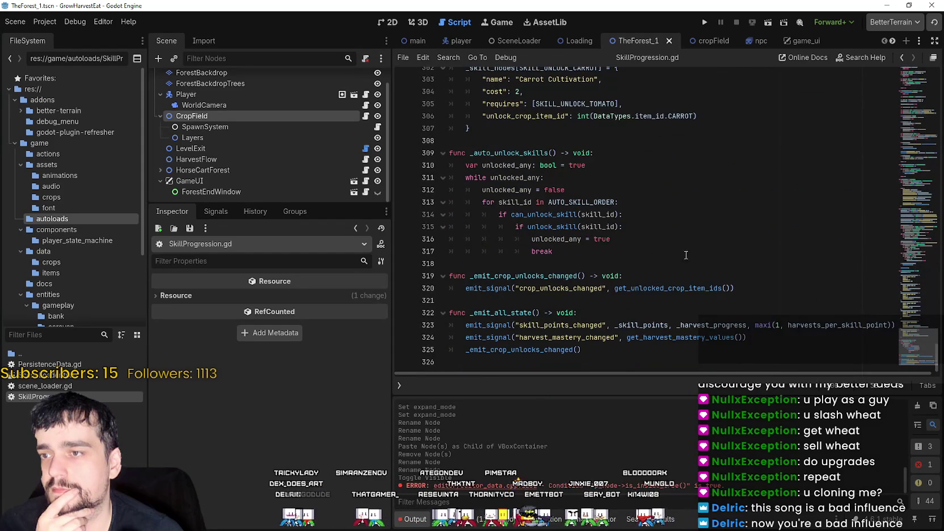
pyautogui.click(624, 276)
pyautogui.doubleClick(514, 153)
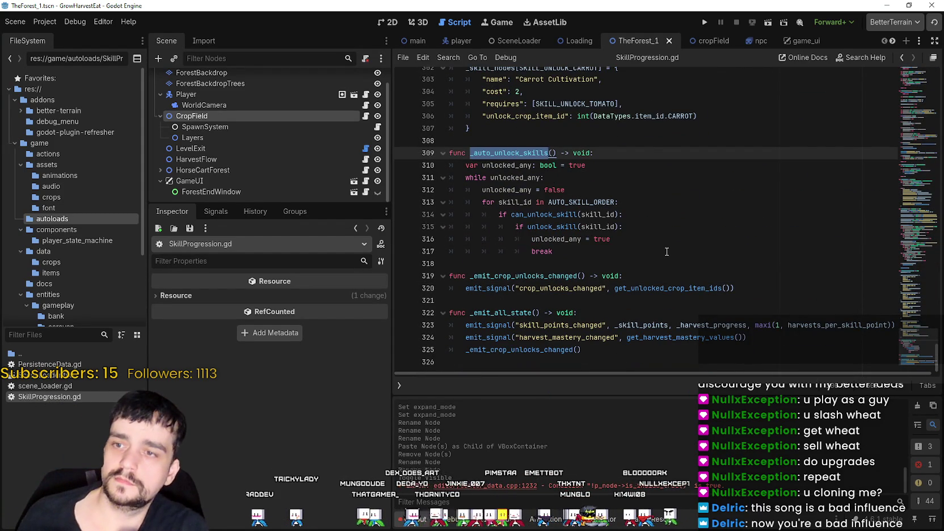
pyautogui.hotkey('ctrl', 'shift', 'f')
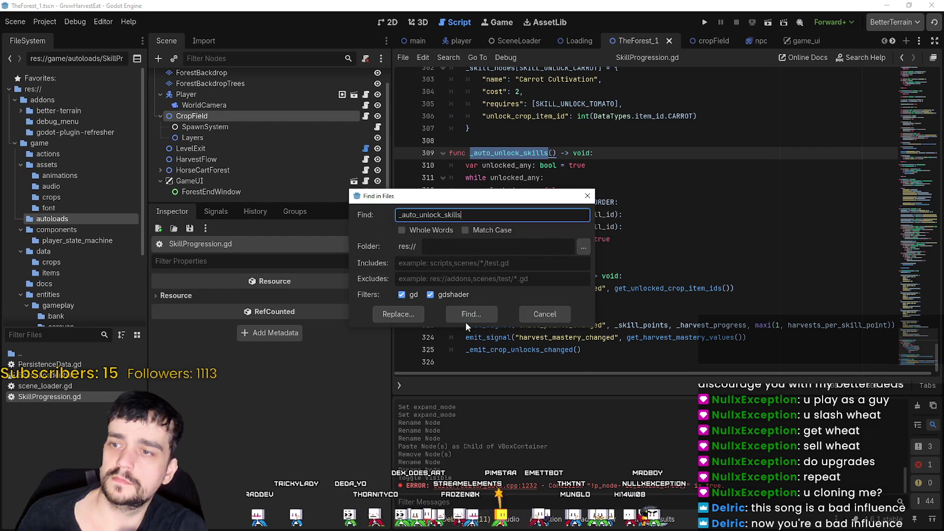
# Search the project for _auto_unlock_skills, jump to its crops.gd call, then view the cropField scene.
pyautogui.click(467, 318)
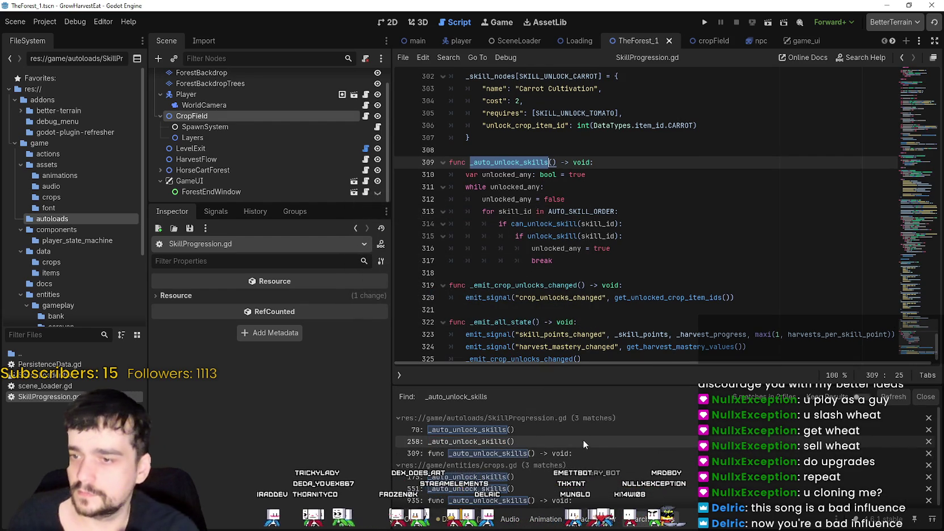
pyautogui.scroll(-1, 564, 434)
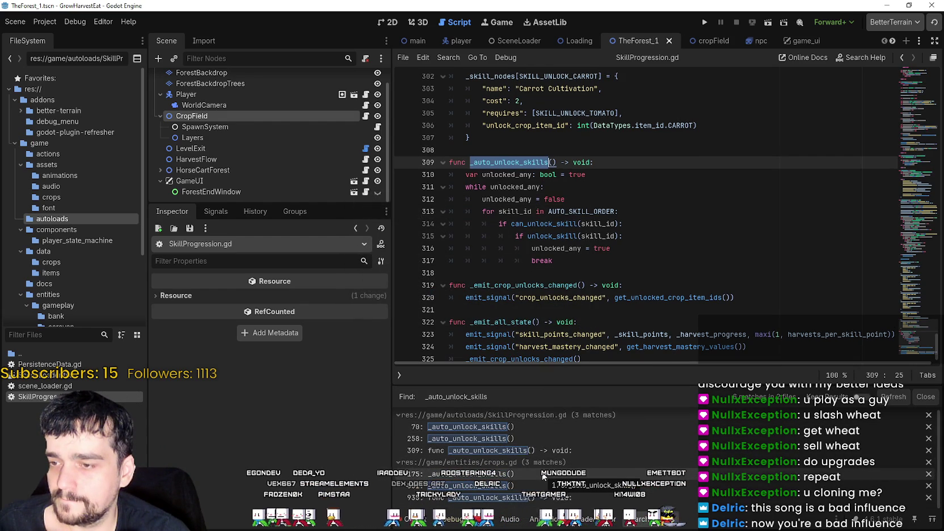
pyautogui.click(543, 474)
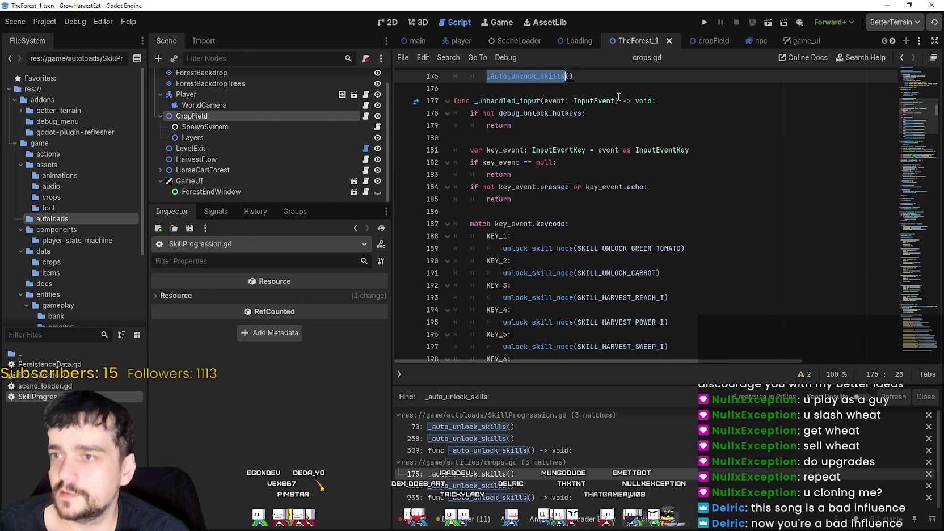
pyautogui.scroll(20, 617, 117)
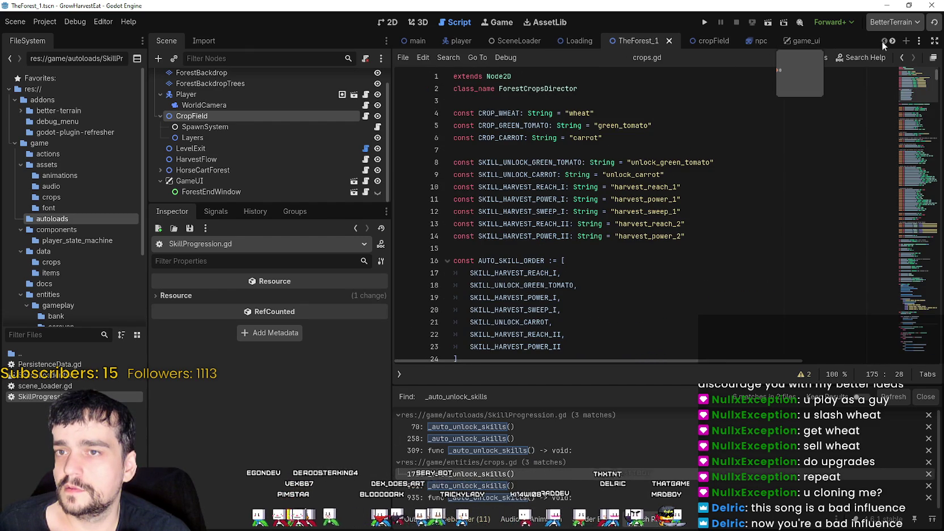
pyautogui.click(687, 43)
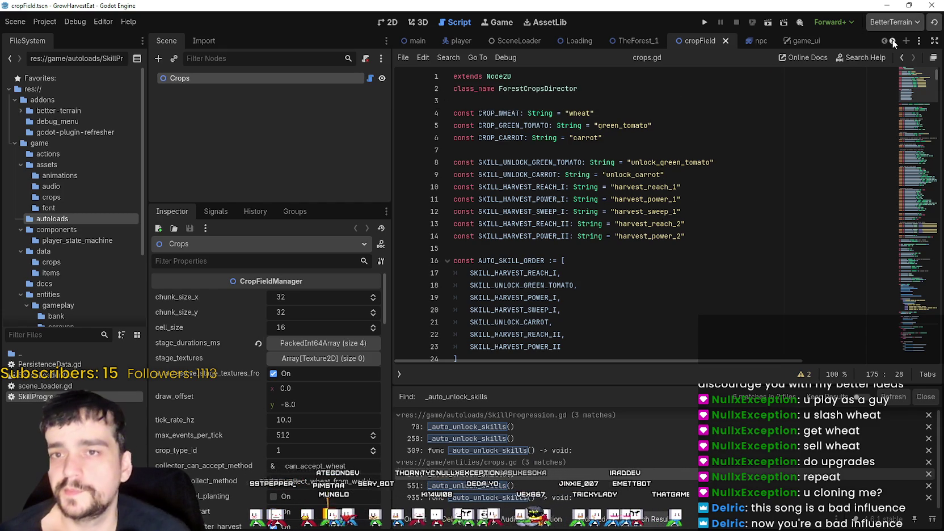
# In TheForest_2, inspect the HarvestFlow node and locate the harvest_power_2 constant line.
pyautogui.scroll(-6, 790, 43)
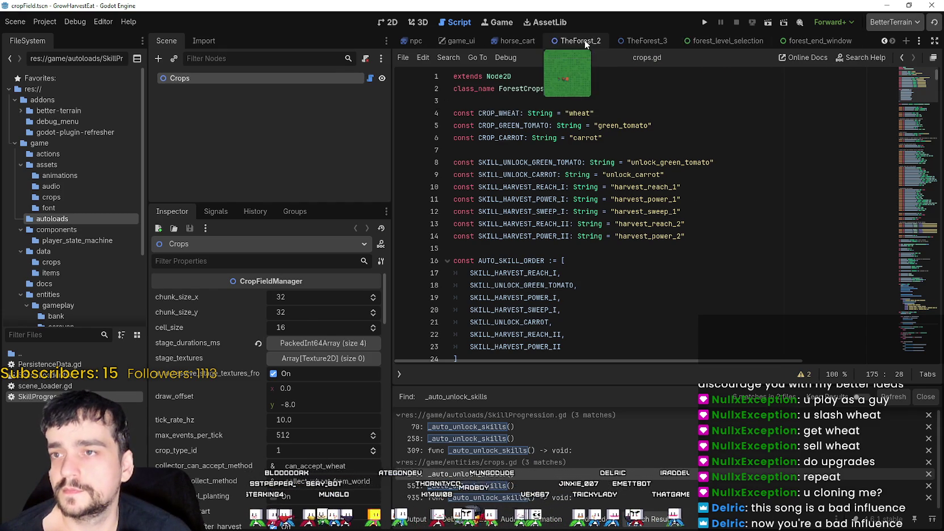
pyautogui.click(583, 40)
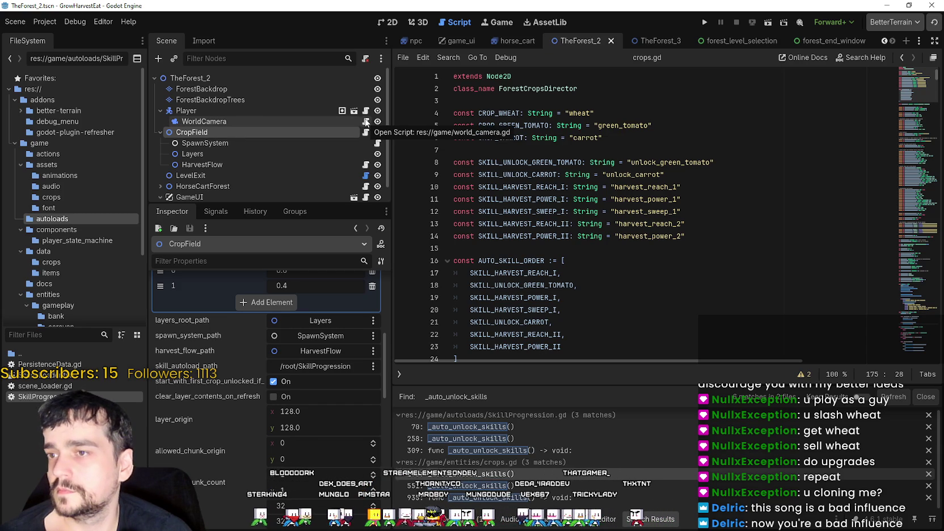
pyautogui.scroll(-1, 367, 148)
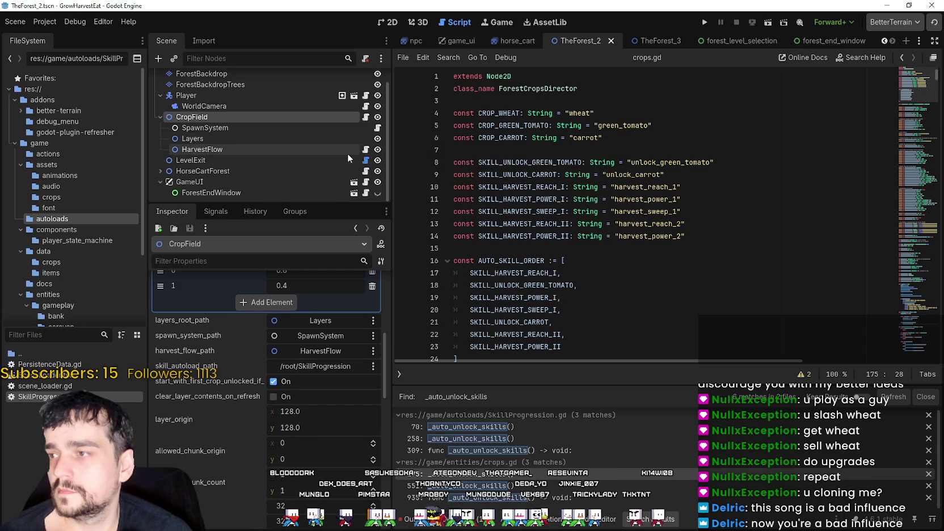
pyautogui.click(347, 150)
pyautogui.scroll(-5, 230, 458)
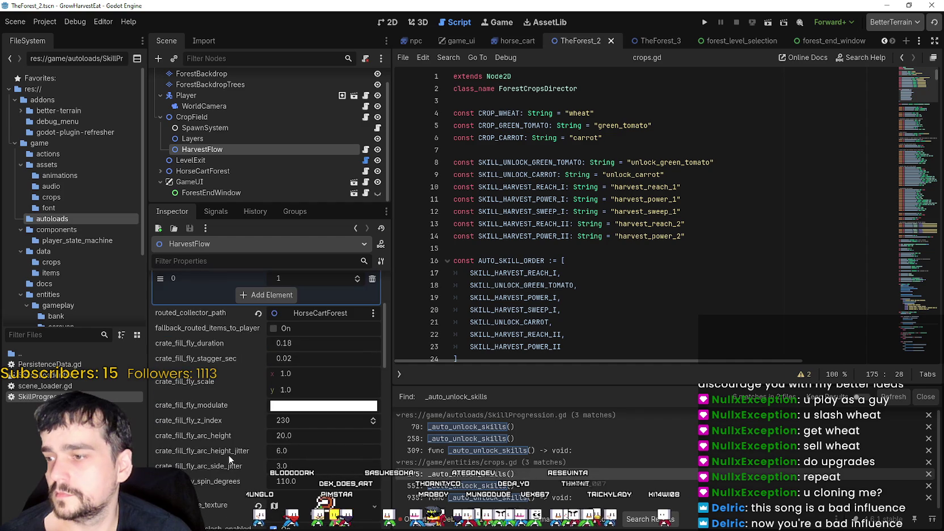
pyautogui.scroll(-4, 223, 446)
pyautogui.scroll(-5, 218, 440)
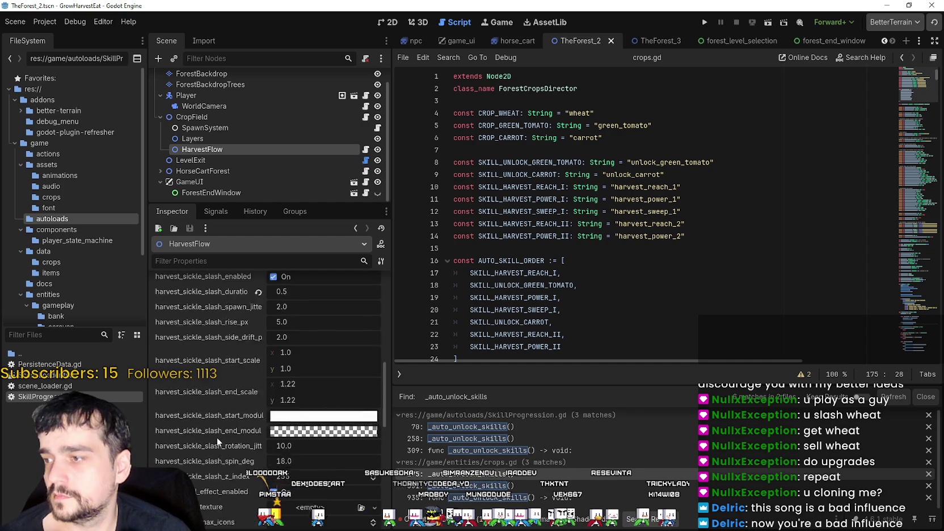
pyautogui.scroll(-2, 214, 433)
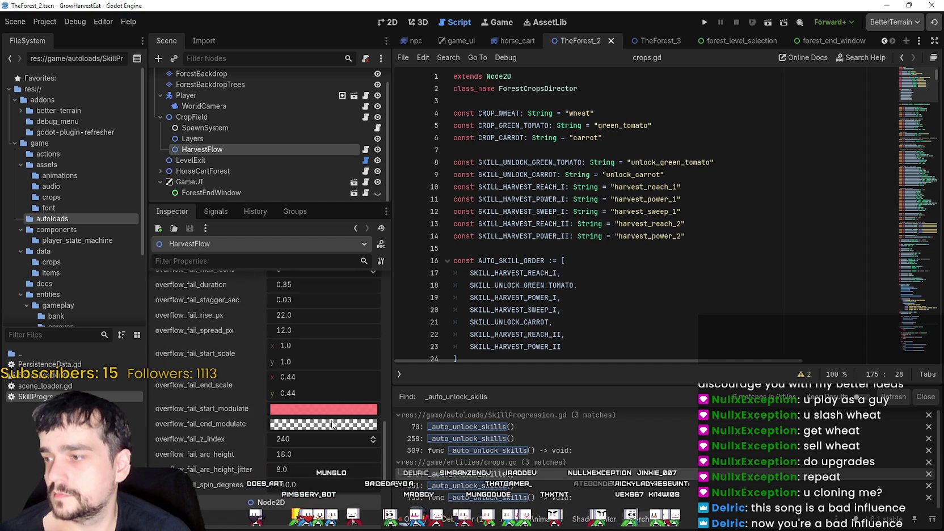
pyautogui.moveTo(386, 418); pyautogui.dragTo(385, 268)
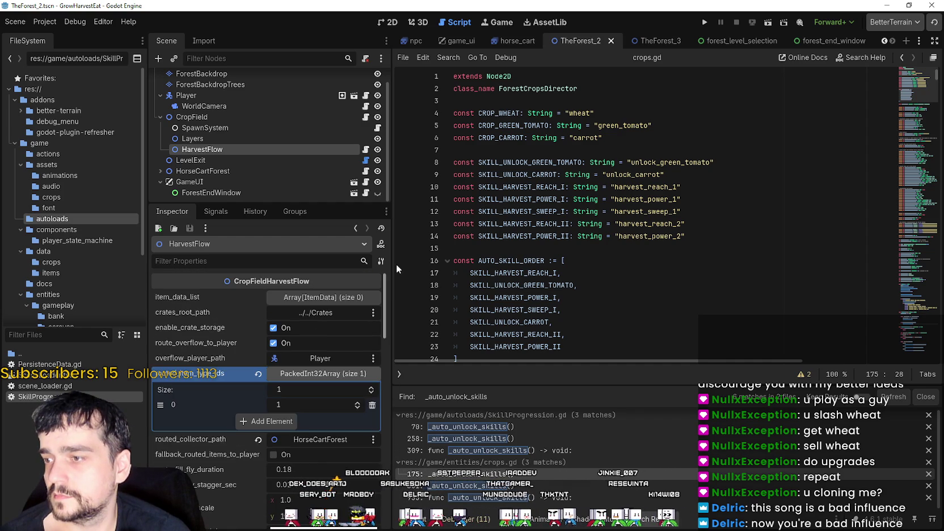
pyautogui.click(660, 236)
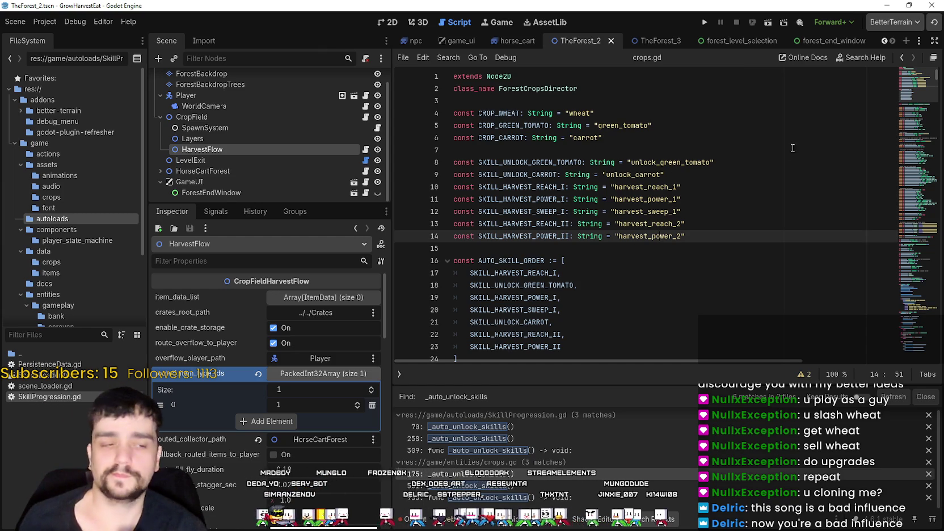
# Switch to TheForest_3 and scroll through the open scene tabs in both directions.
pyautogui.click(645, 42)
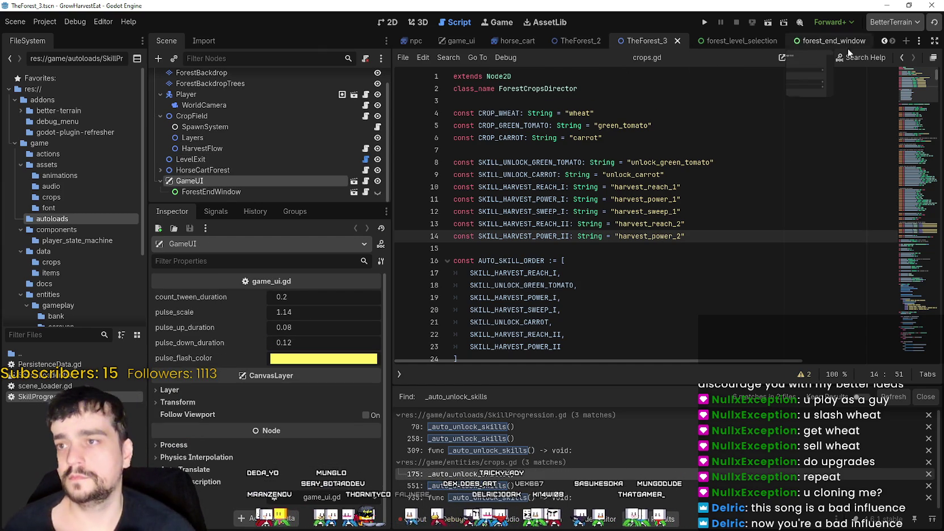
pyautogui.scroll(4, 887, 43)
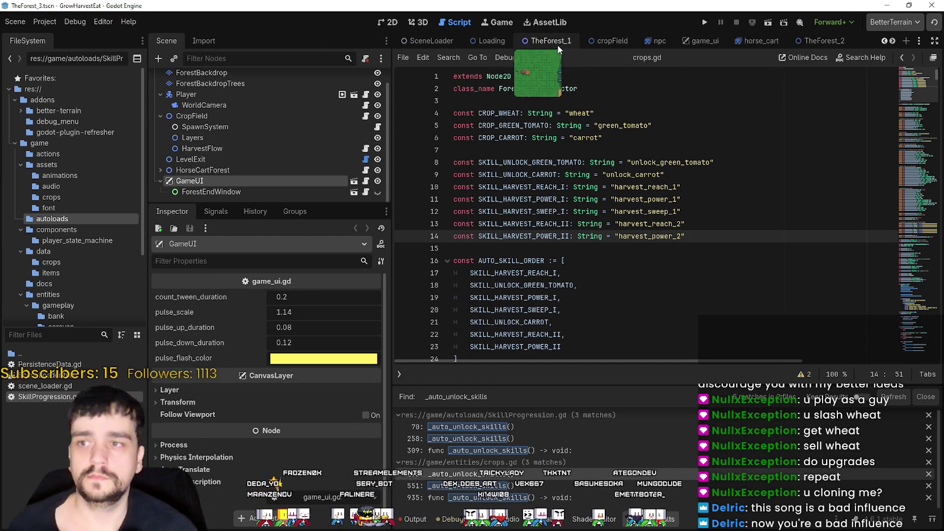
pyautogui.click(884, 41)
pyautogui.click(883, 41)
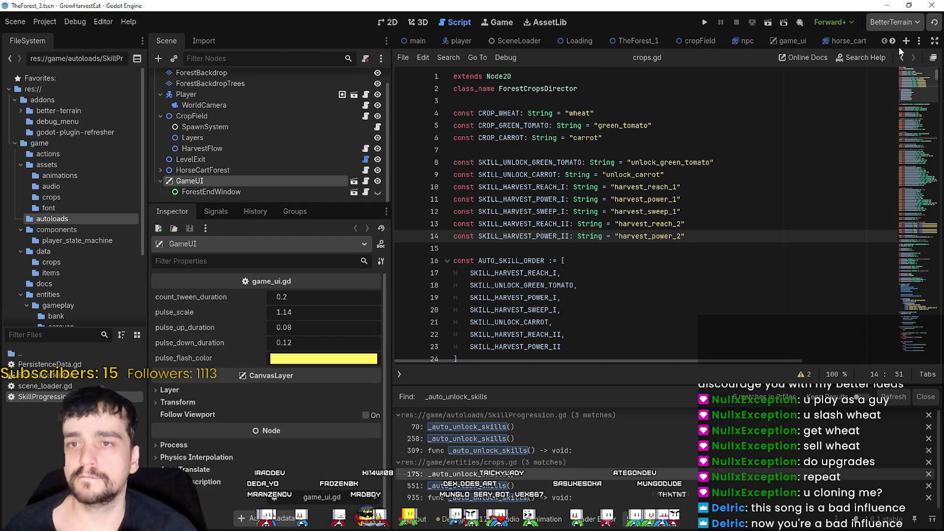
pyautogui.click(893, 41)
pyautogui.click(892, 41)
pyautogui.click(893, 41)
pyautogui.click(893, 40)
pyautogui.click(893, 41)
pyautogui.click(892, 41)
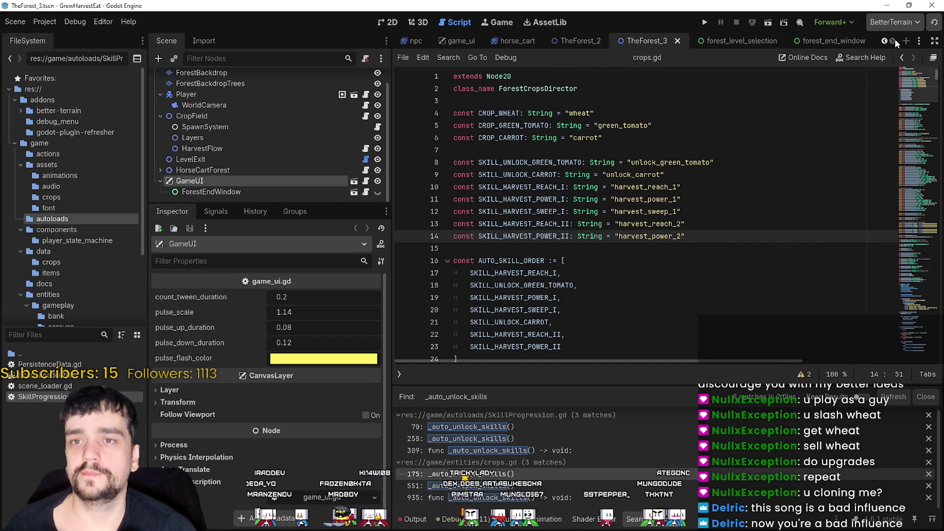
pyautogui.click(883, 41)
pyautogui.click(883, 40)
pyautogui.click(883, 40)
pyautogui.click(883, 41)
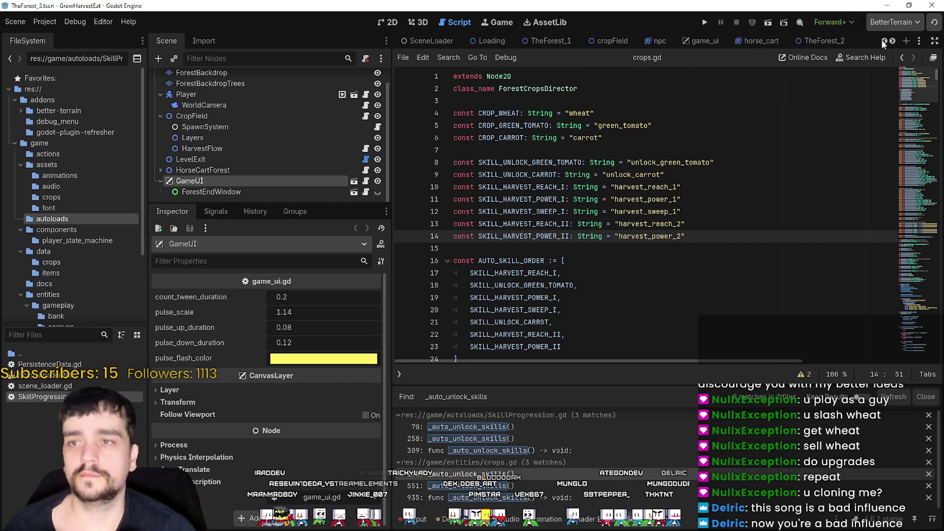
pyautogui.click(891, 42)
pyautogui.click(891, 43)
pyautogui.click(891, 42)
pyautogui.click(892, 43)
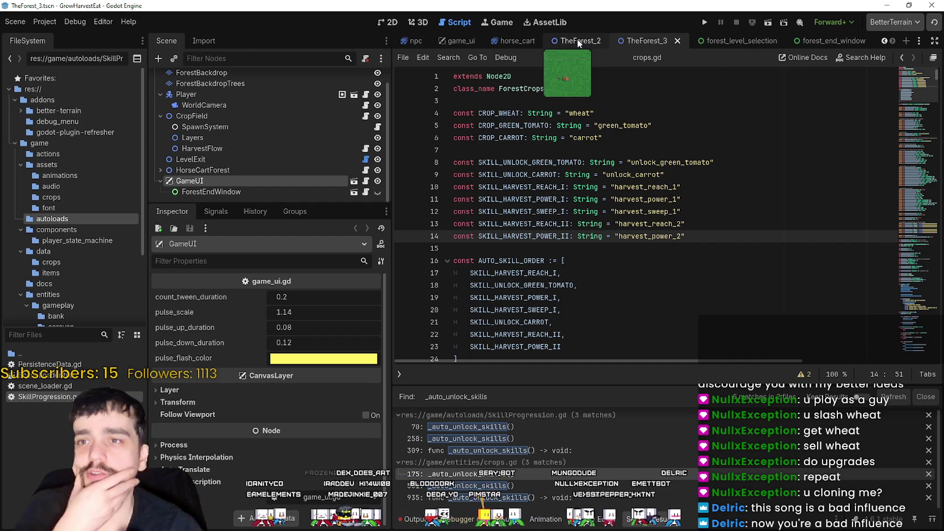
# Open TheVillage.tscn from the game folder in the FileSystem dock.
pyautogui.scroll(6, 822, 41)
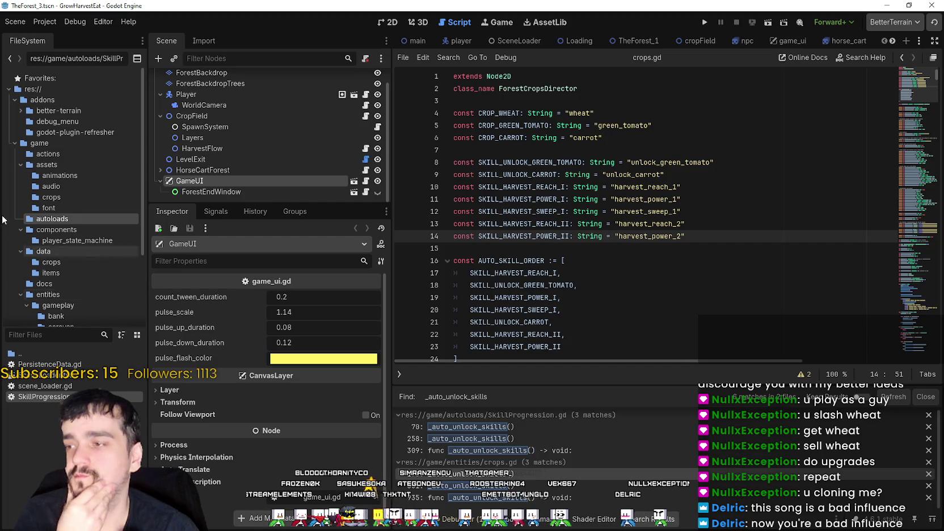
pyautogui.click(39, 144)
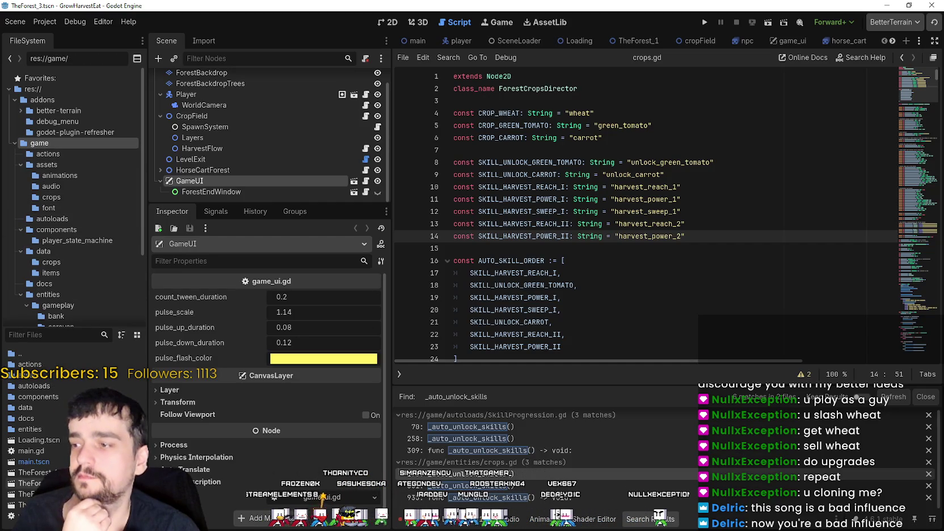
pyautogui.doubleClick(23, 504)
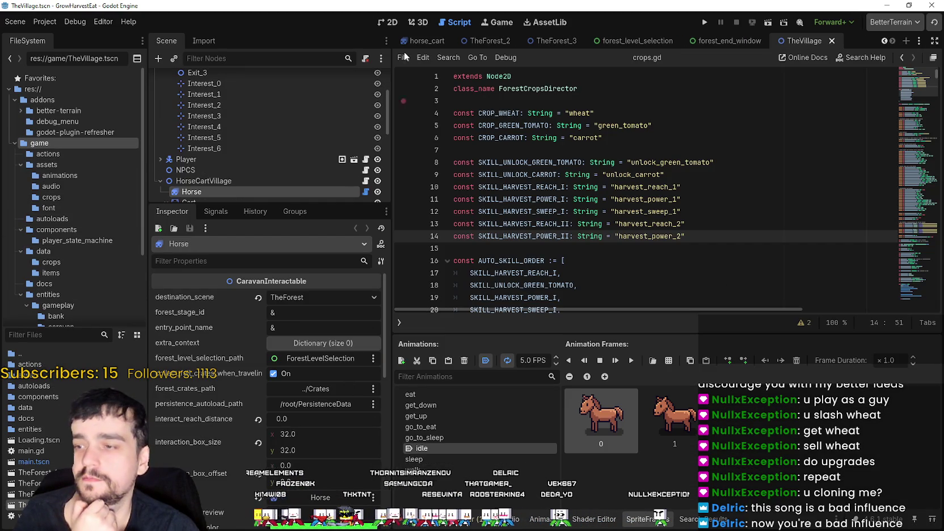
# Select GameUI > ForestLevelSelection and open forest_level_selection.tscn in the editor.
pyautogui.scroll(3, 567, 209)
pyautogui.scroll(-6, 255, 185)
pyautogui.scroll(-1, 242, 160)
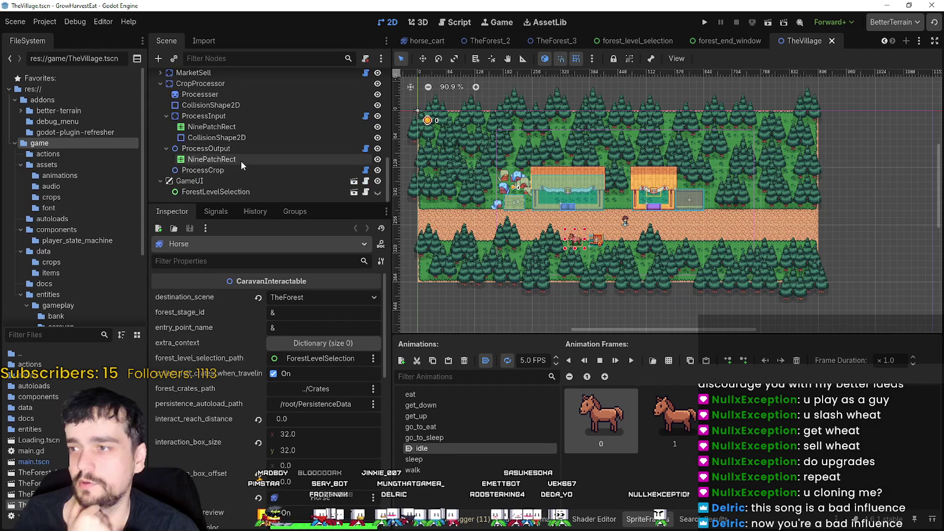
pyautogui.click(243, 190)
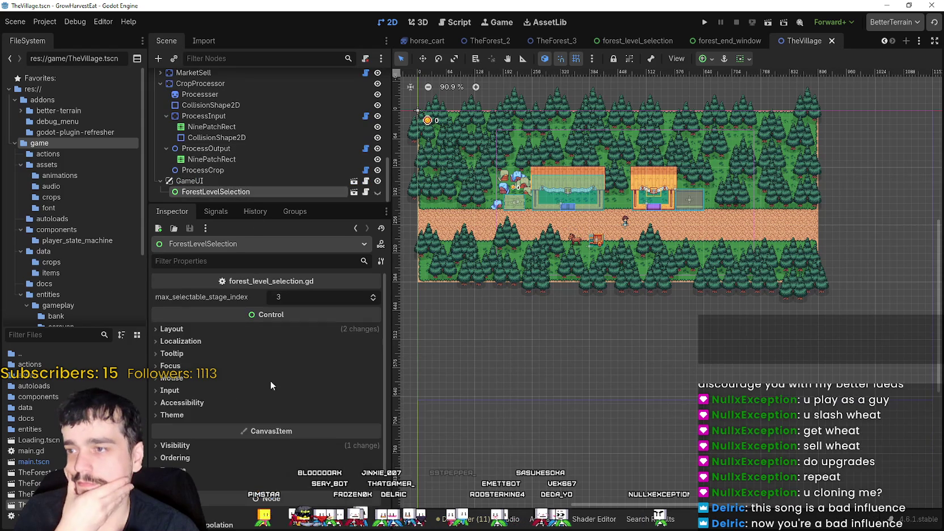
pyautogui.click(353, 193)
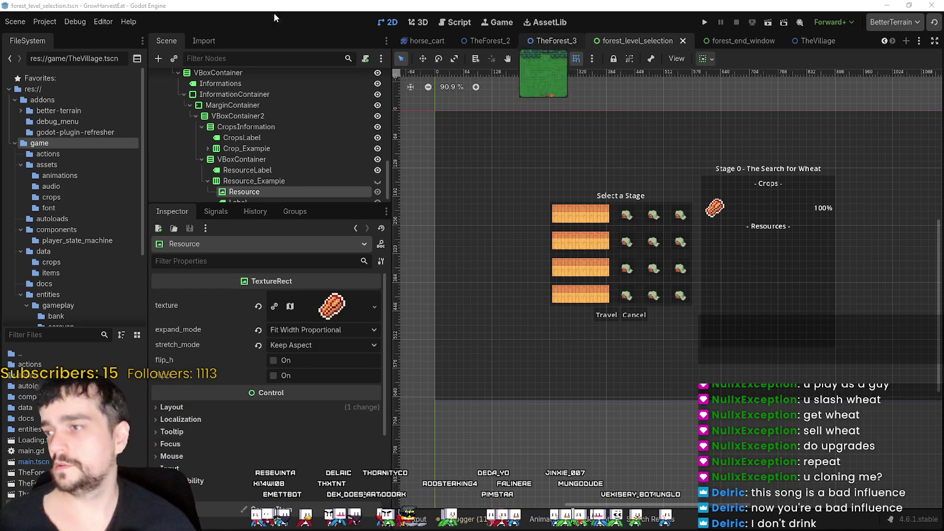
# Inspect the ResourceLabel and Crop_Example row nodes, then return to TheForest_3.
pyautogui.scroll(-1, 241, 126)
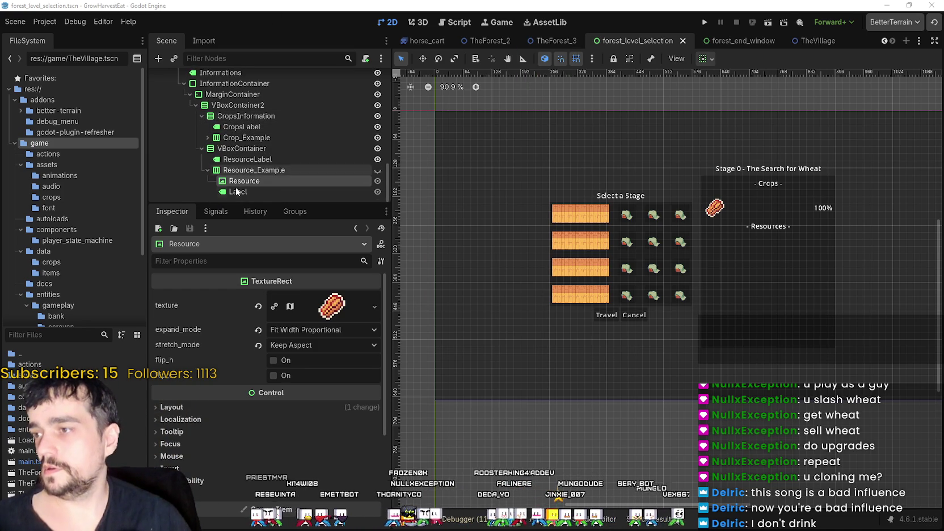
pyautogui.click(226, 159)
pyautogui.click(209, 138)
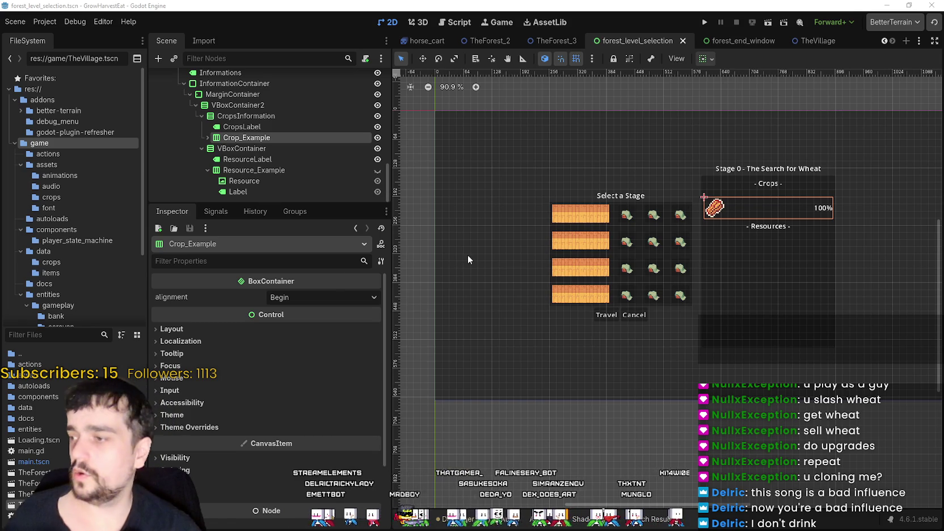
pyautogui.click(547, 41)
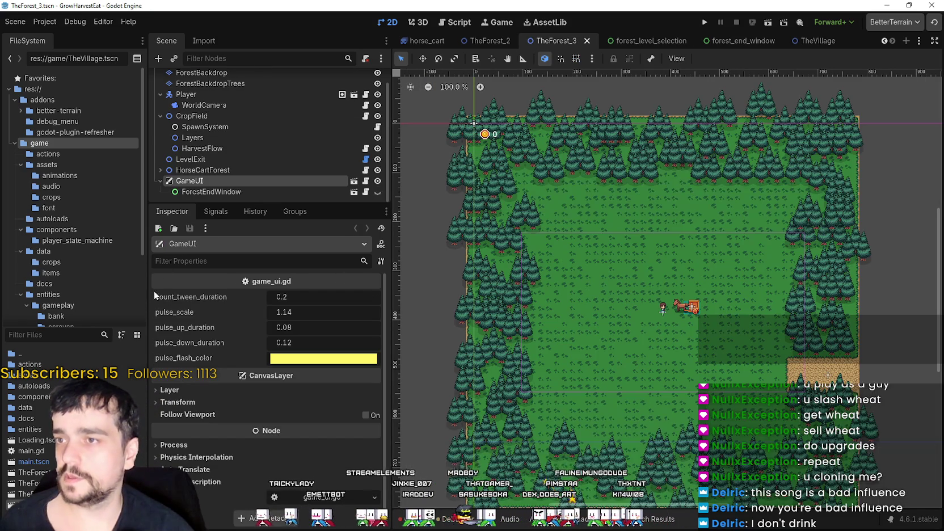
# Look through the Layers and SpawnSystem nodes, then select CropField.
pyautogui.scroll(1, 221, 145)
pyautogui.click(218, 151)
pyautogui.click(219, 144)
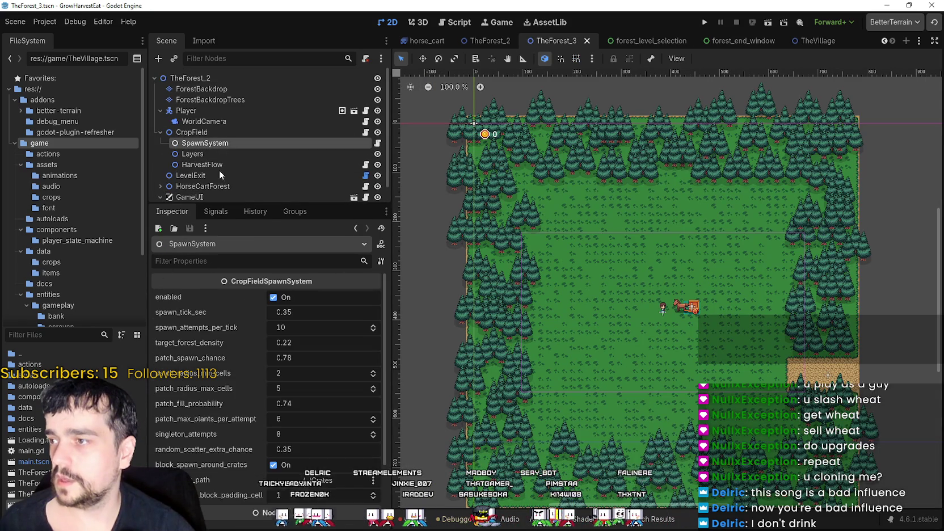
pyautogui.scroll(-3, 220, 393)
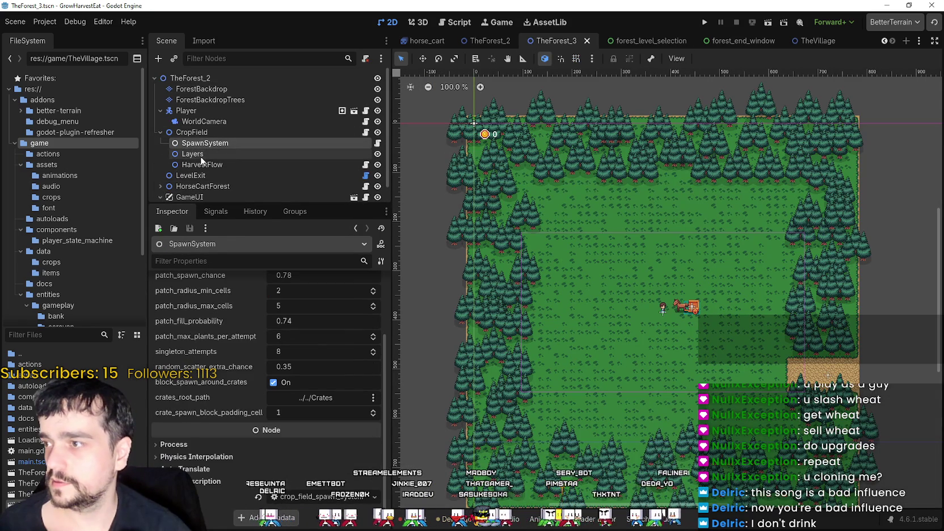
pyautogui.click(201, 155)
pyautogui.click(201, 164)
pyautogui.click(208, 131)
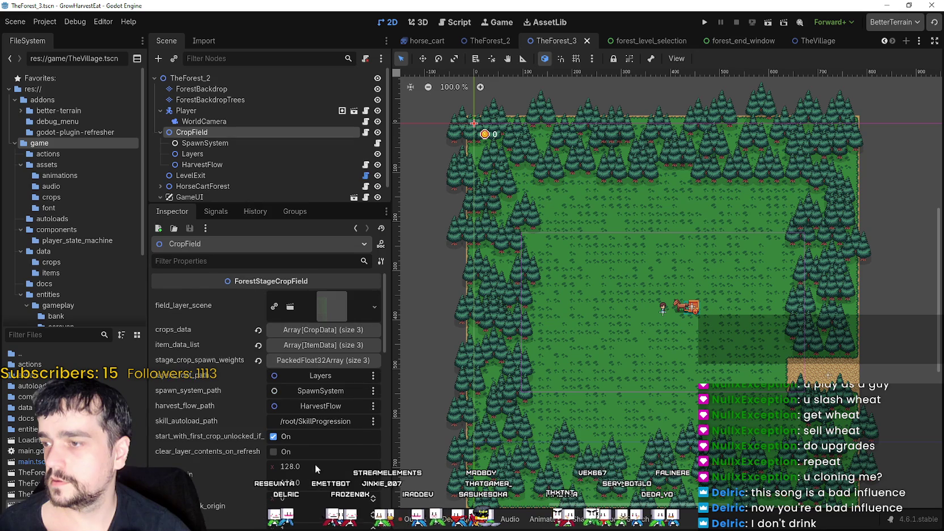
# Expand CropField's crops_data and open the tomato and carrot crop entries.
pyautogui.click(321, 329)
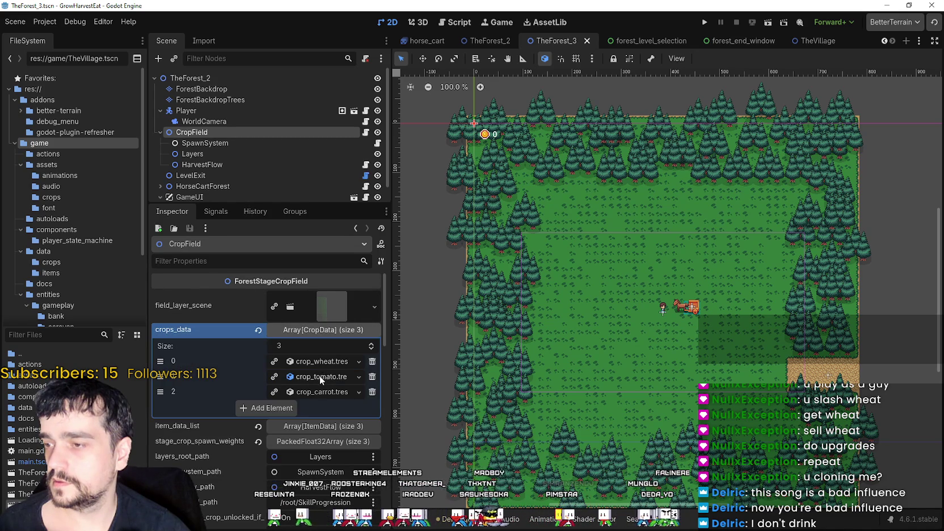
pyautogui.click(319, 376)
pyautogui.scroll(-2, 301, 415)
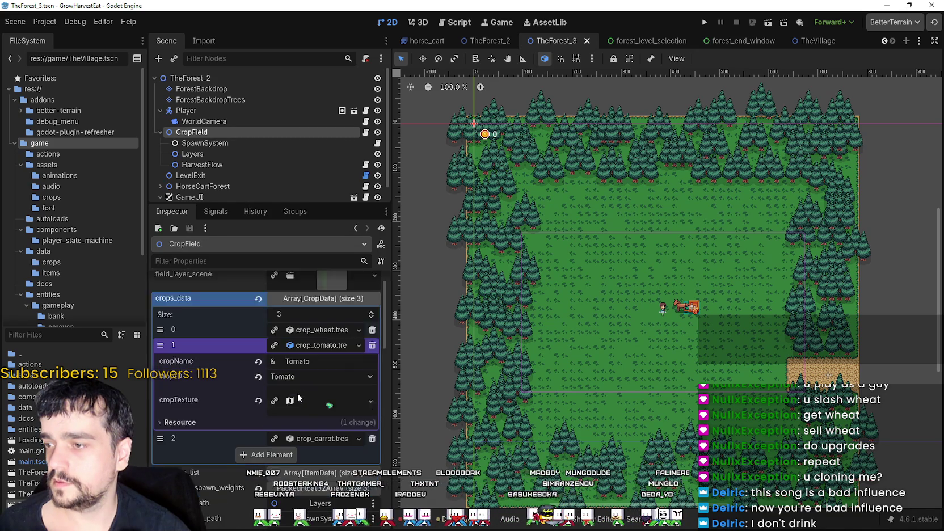
pyautogui.click(311, 408)
pyautogui.scroll(-3, 323, 444)
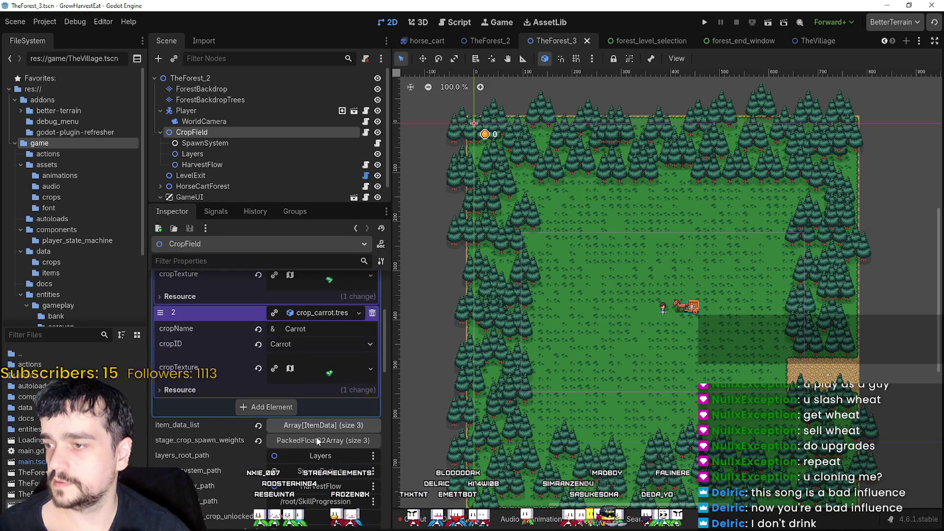
# Expand item_data_list and compare the wheat, tomato and carrot item entries.
pyautogui.click(327, 428)
pyautogui.click(323, 412)
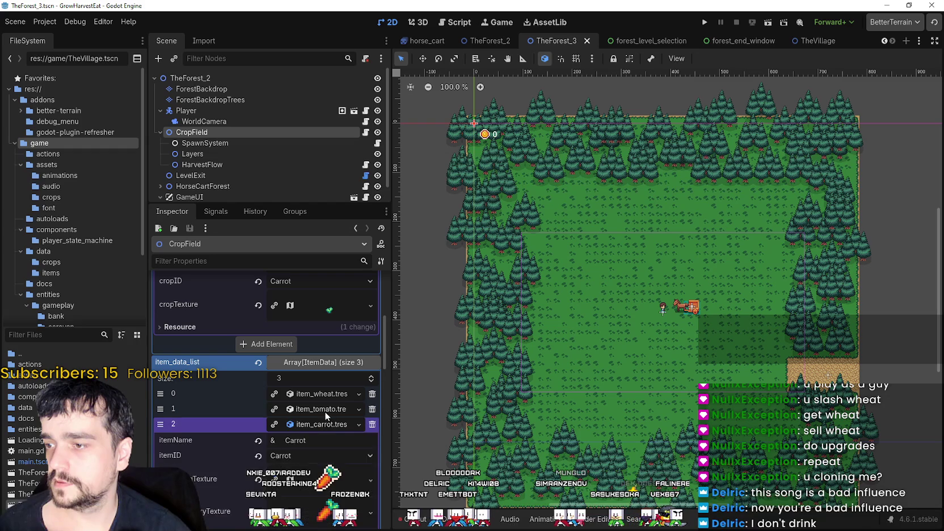
pyautogui.click(323, 393)
pyautogui.click(323, 393)
pyautogui.click(321, 425)
pyautogui.click(322, 425)
pyautogui.scroll(-3, 326, 448)
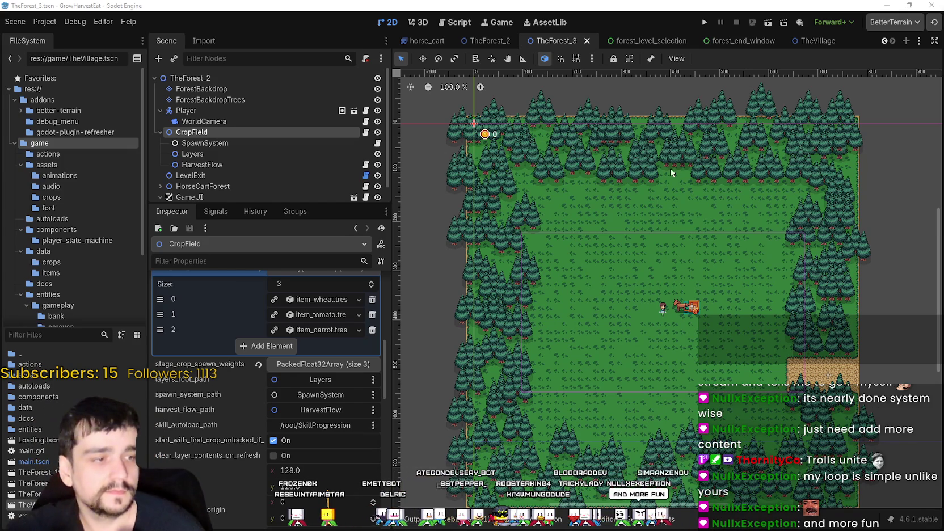
# Run the project full-screen, start a new game and walk to the horse cart.
pyautogui.press('F5')
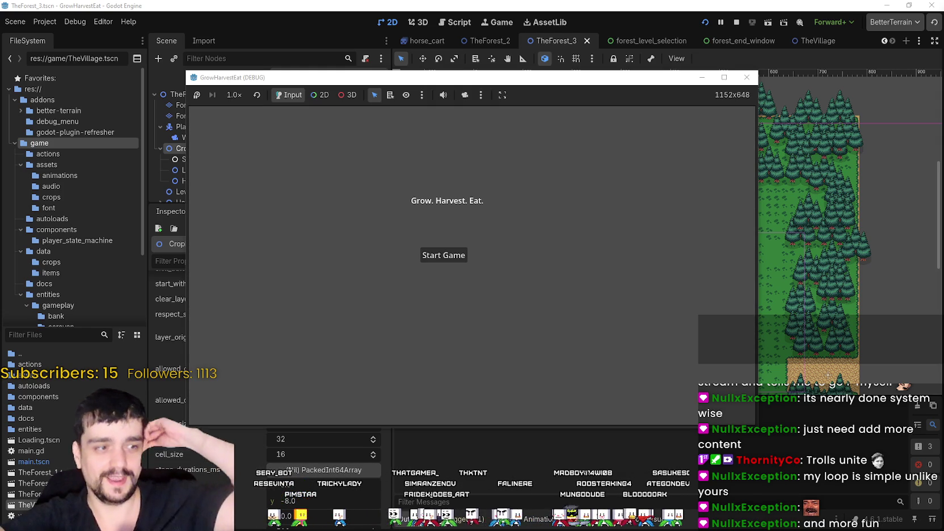
pyautogui.click(723, 77)
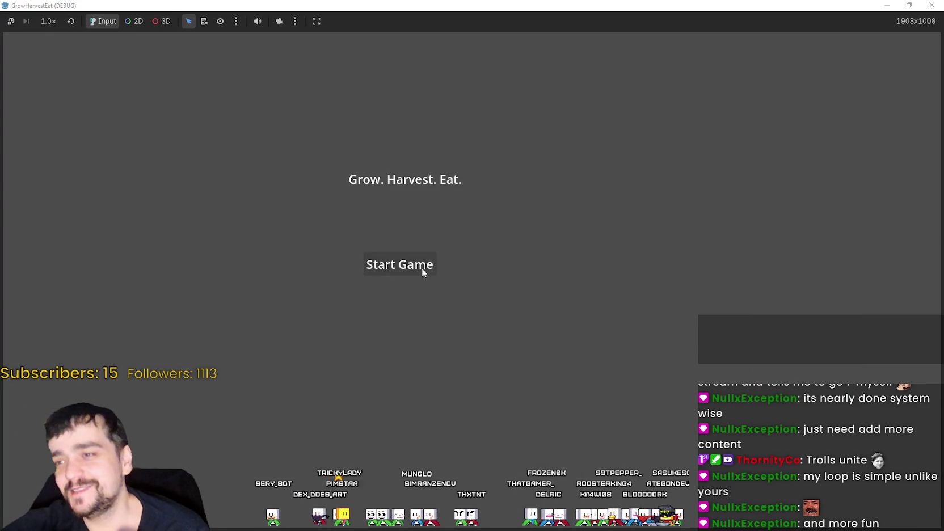
pyautogui.click(422, 267)
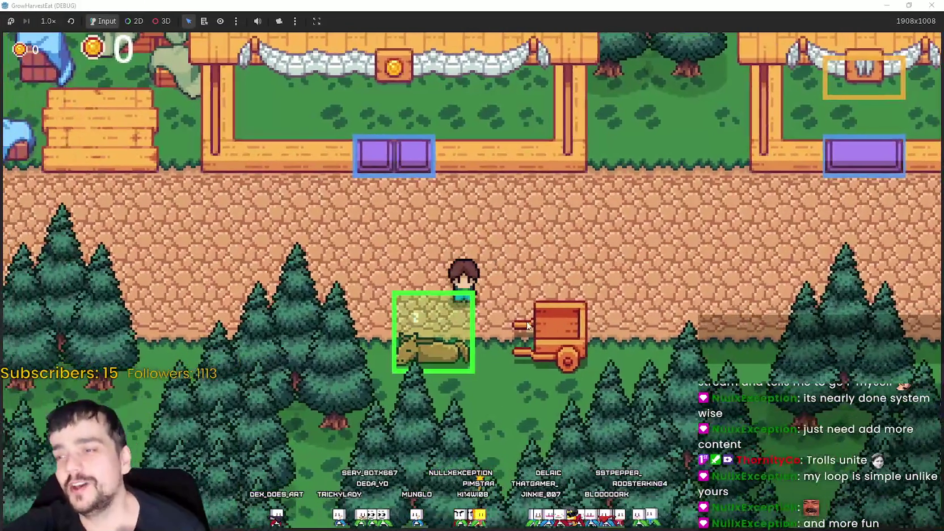
pyautogui.click(438, 330)
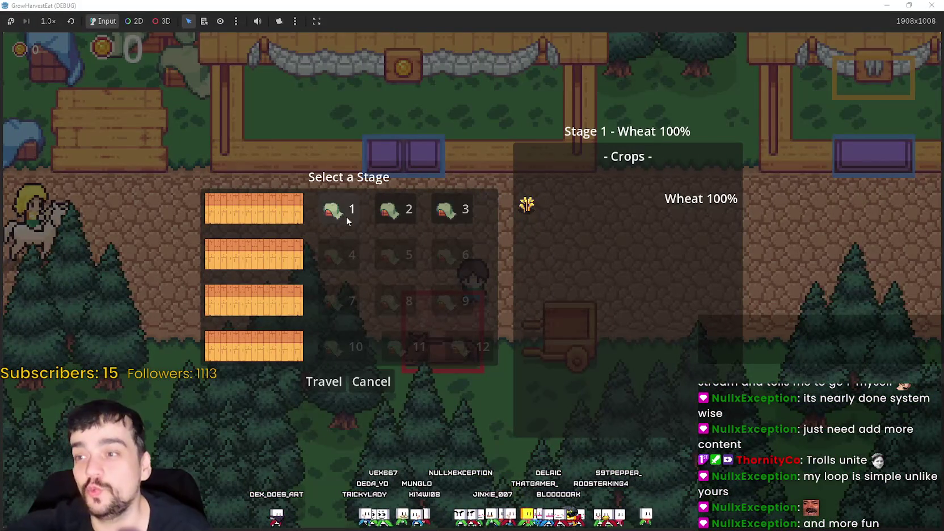
# Preview stages 2 and 3, then travel to wheat-only Stage 1 and walk the field.
pyautogui.click(388, 213)
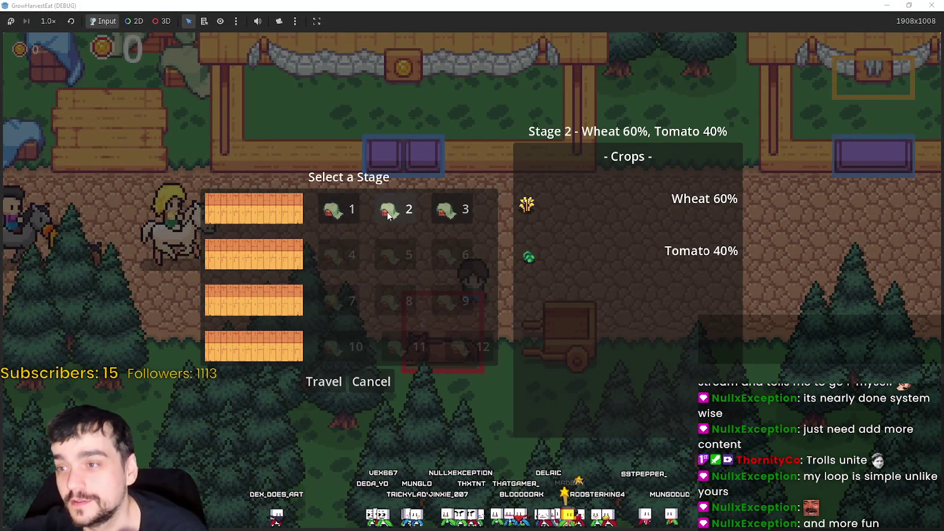
pyautogui.click(435, 216)
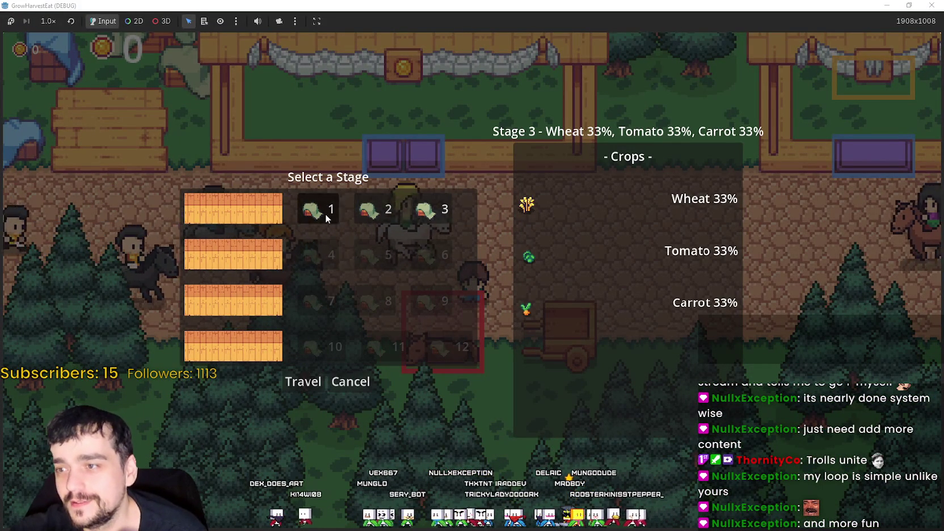
pyautogui.click(322, 211)
pyautogui.click(339, 385)
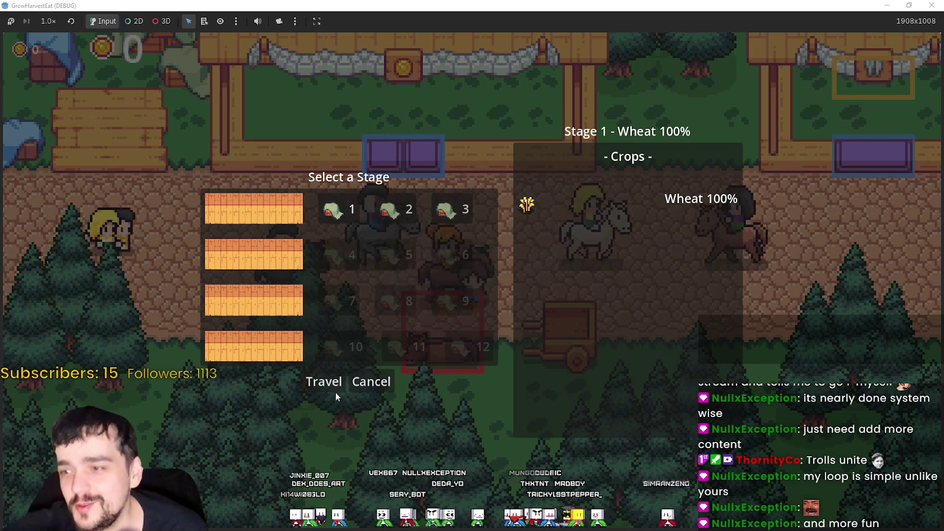
pyautogui.press('d')
pyautogui.press('s')
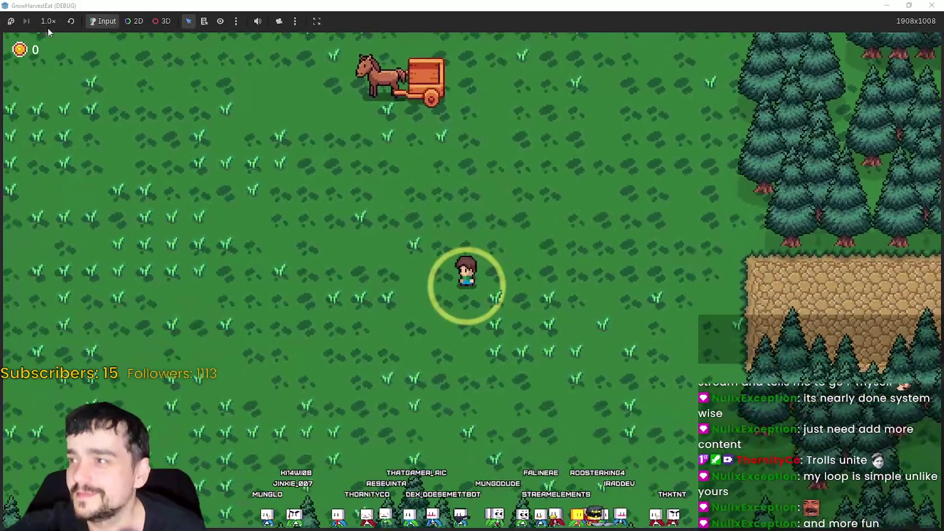
# Raise the game speed to 4.0×, then set it back to 1.0×.
pyautogui.click(48, 23)
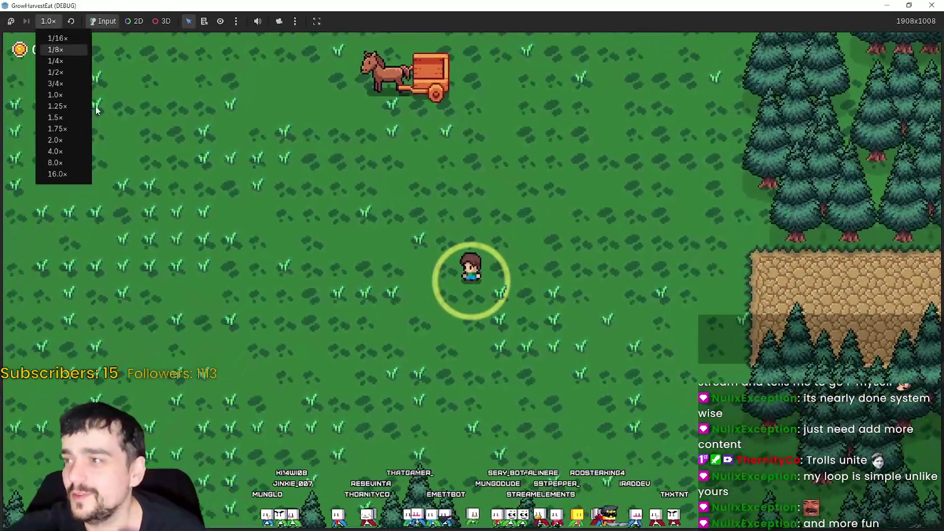
pyautogui.click(74, 152)
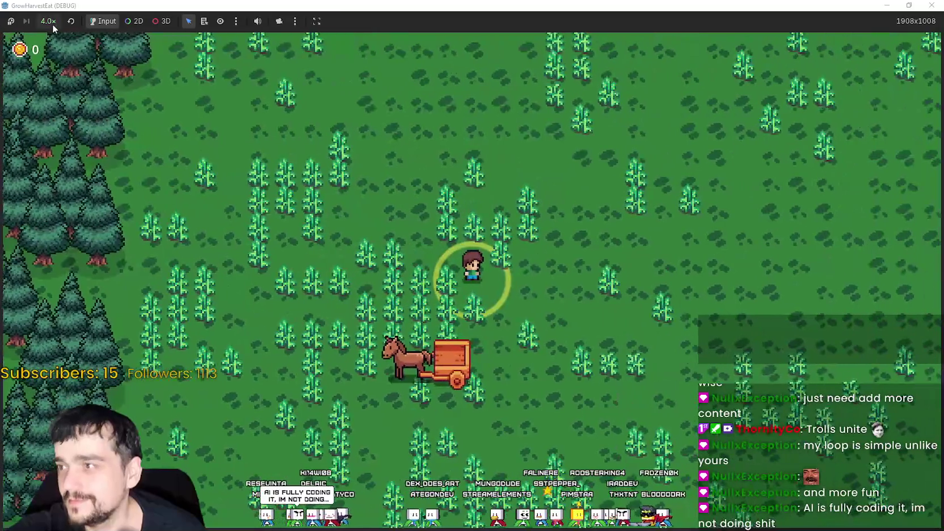
pyautogui.click(50, 23)
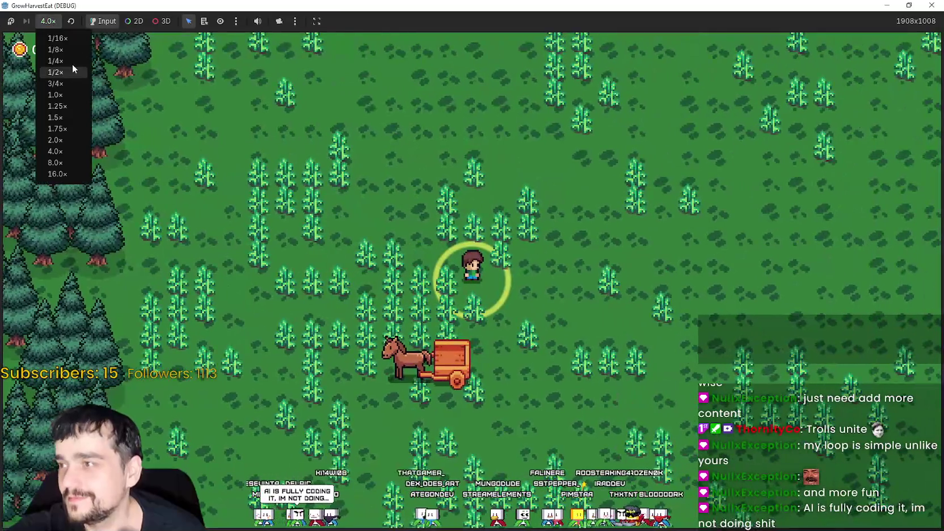
pyautogui.click(55, 95)
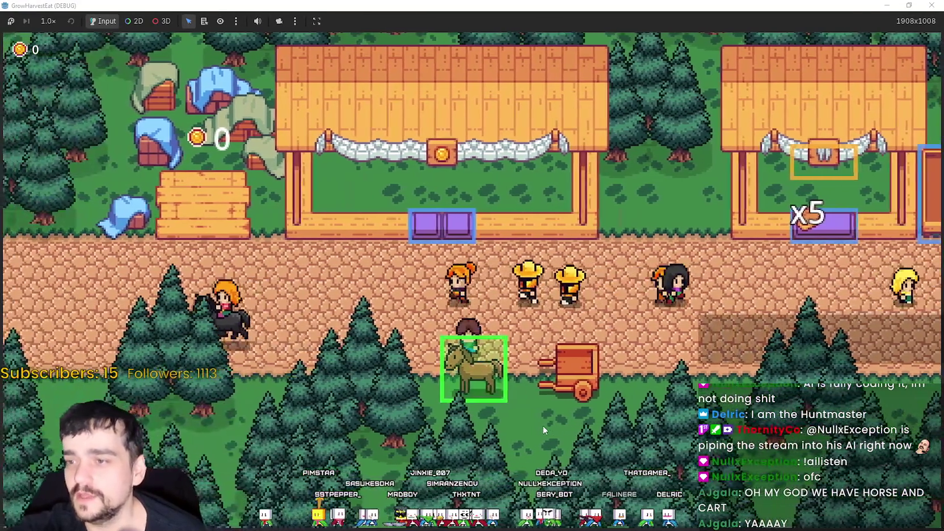
# Travel from the horse cart to the forest stage and set speed to 16.0×, then 2.0×.
pyautogui.press('e')
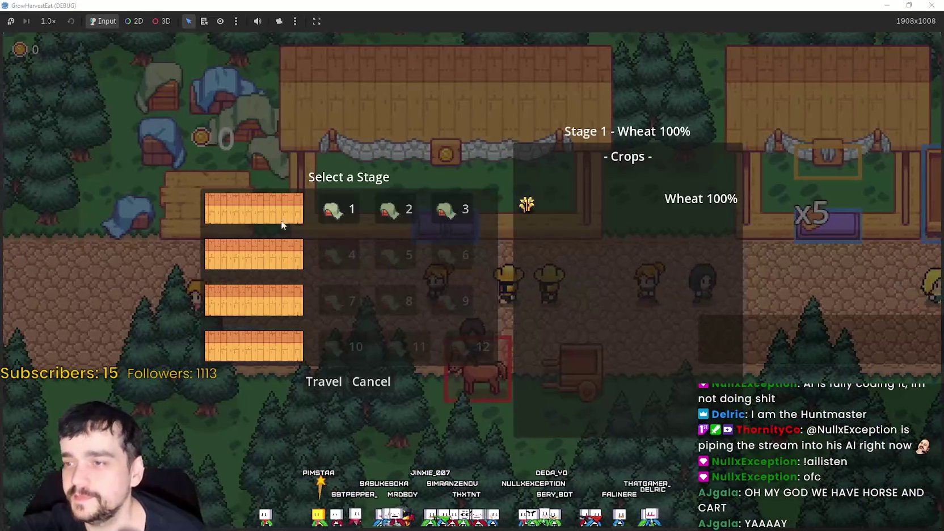
pyautogui.click(325, 382)
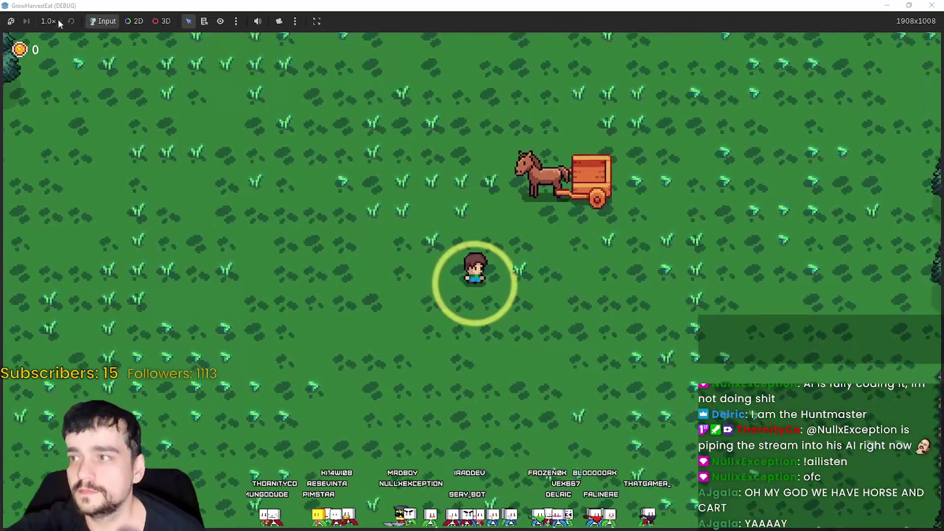
pyautogui.click(54, 21)
pyautogui.click(64, 174)
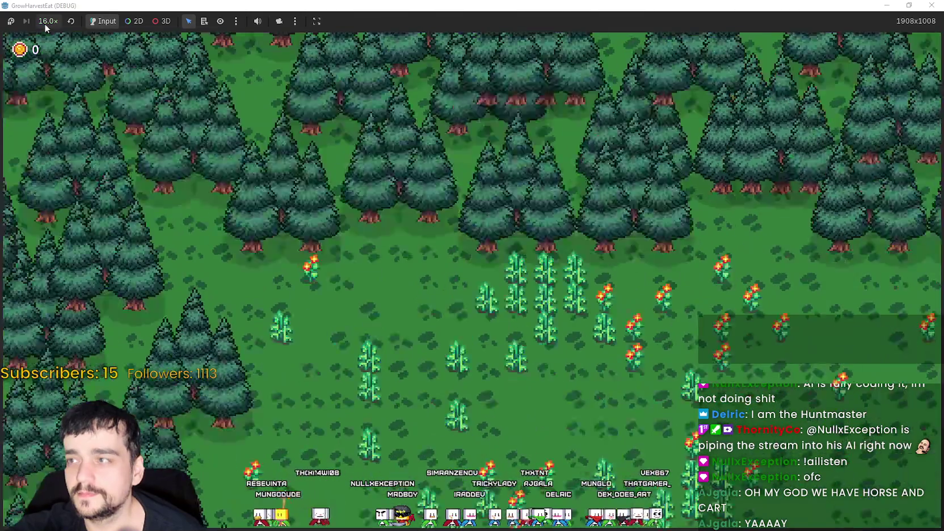
pyautogui.click(45, 22)
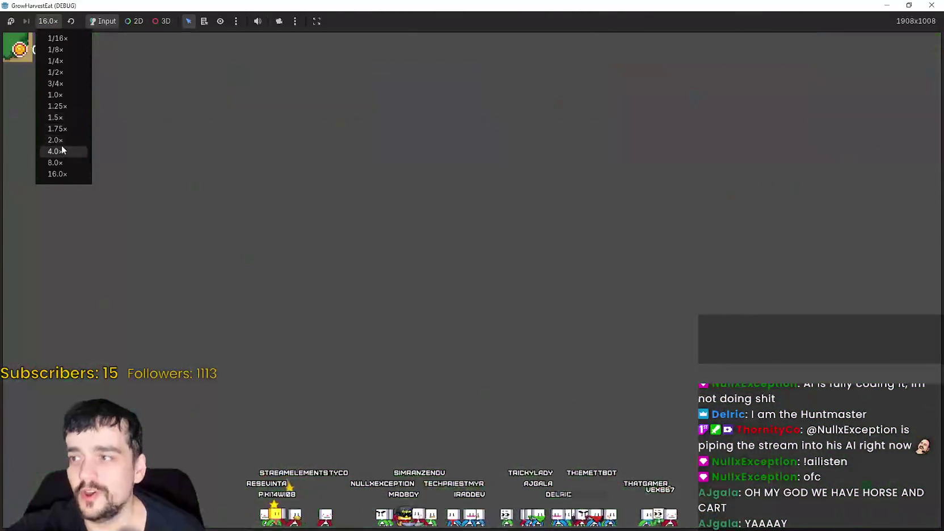
pyautogui.click(61, 141)
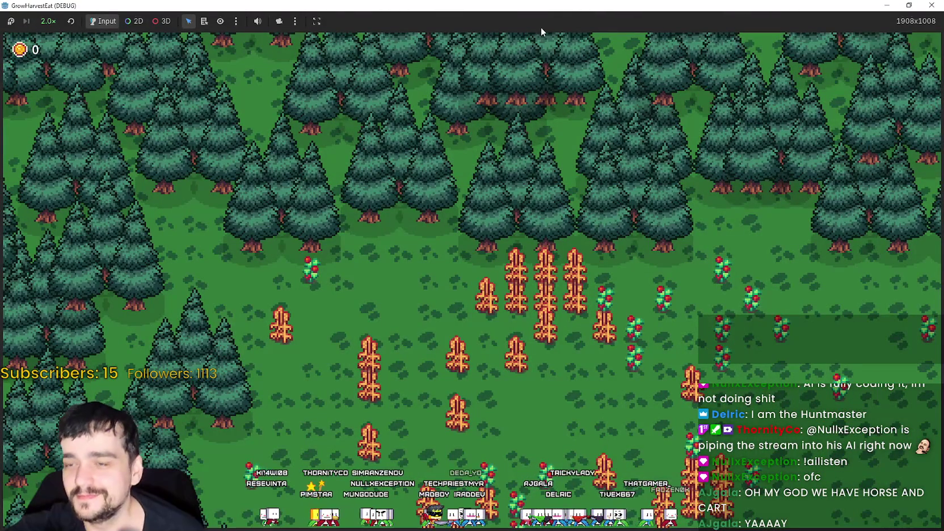
# Shrink the game window to view the editor, then maximize it again and adjust zoom.
pyautogui.doubleClick(555, 9)
pyautogui.click(798, 33)
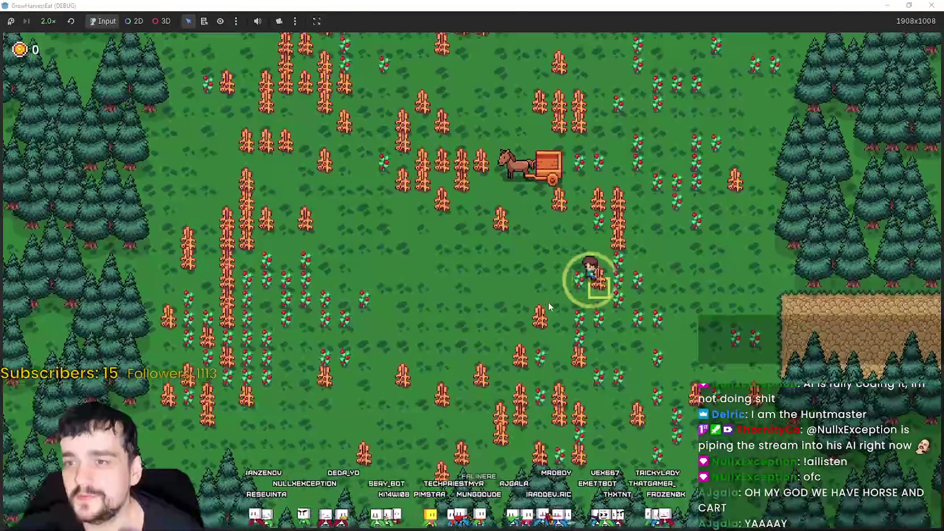
pyautogui.scroll(3, 544, 298)
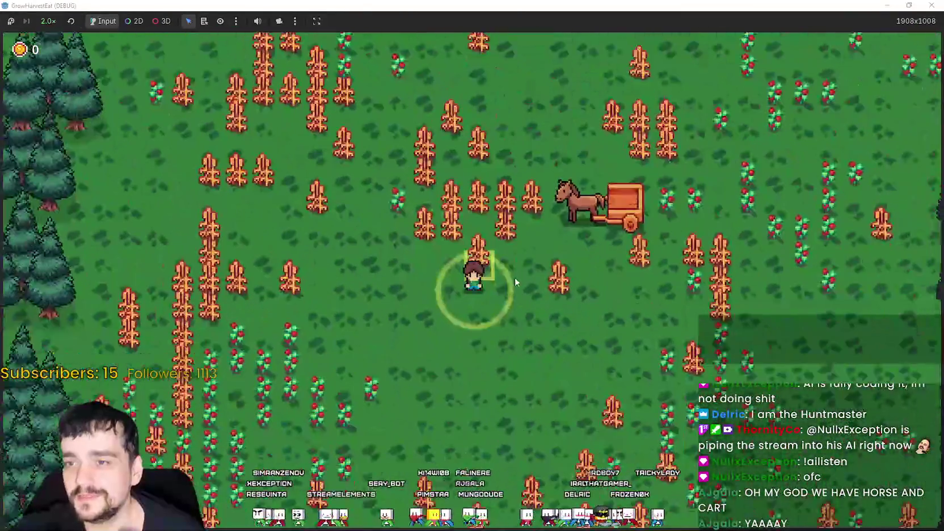
pyautogui.scroll(2, 515, 277)
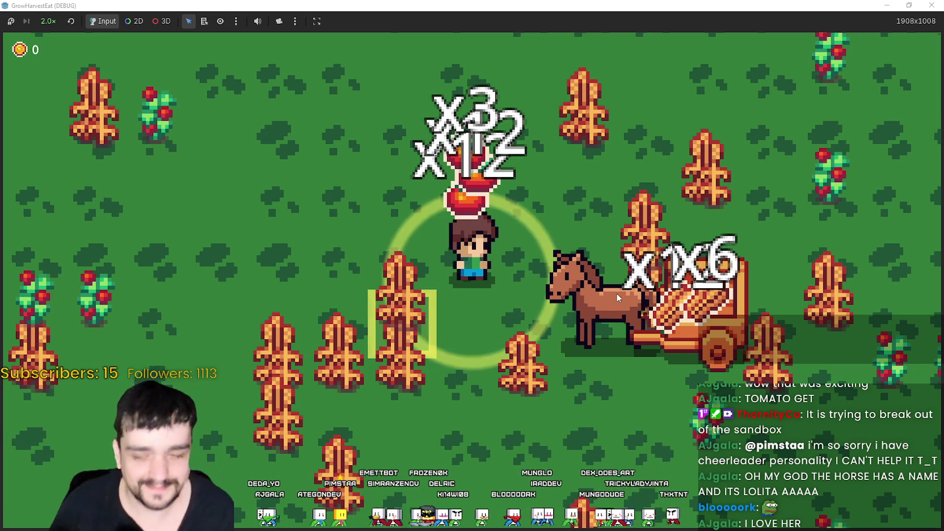
pyautogui.scroll(-1, 566, 302)
# Walk the farmer around the forest field, past the horse cart and rocky cliff, into the wheat.
pyautogui.scroll(-1, 566, 309)
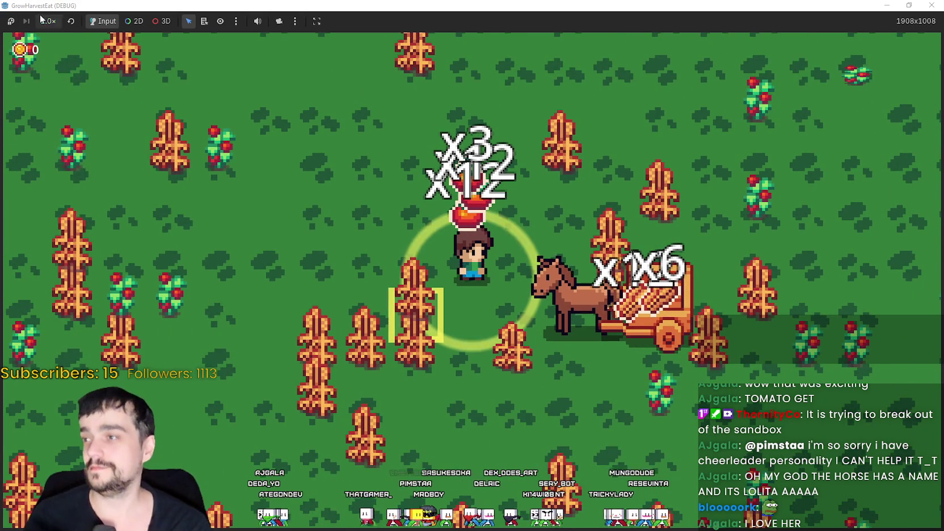
pyautogui.scroll(-3, 425, 278)
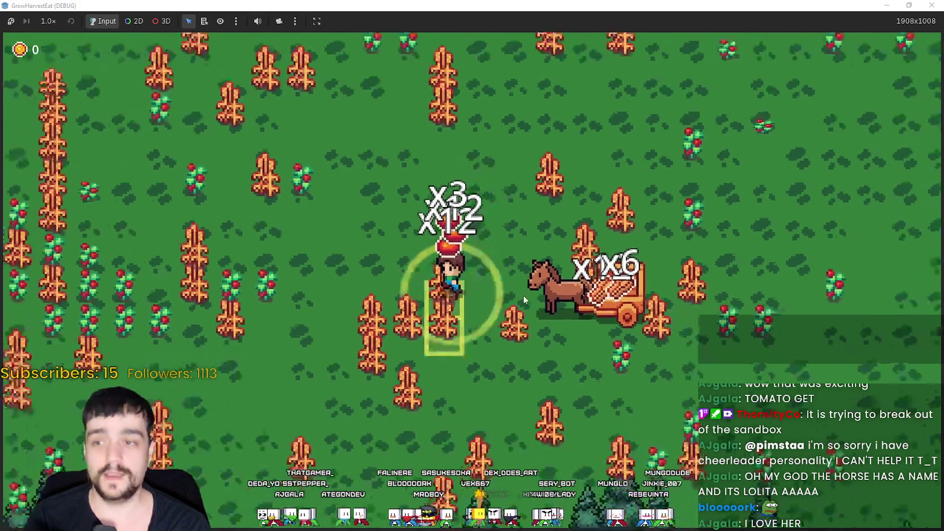
pyautogui.press('w')
pyautogui.press('a')
pyautogui.press('s')
pyautogui.press('d')
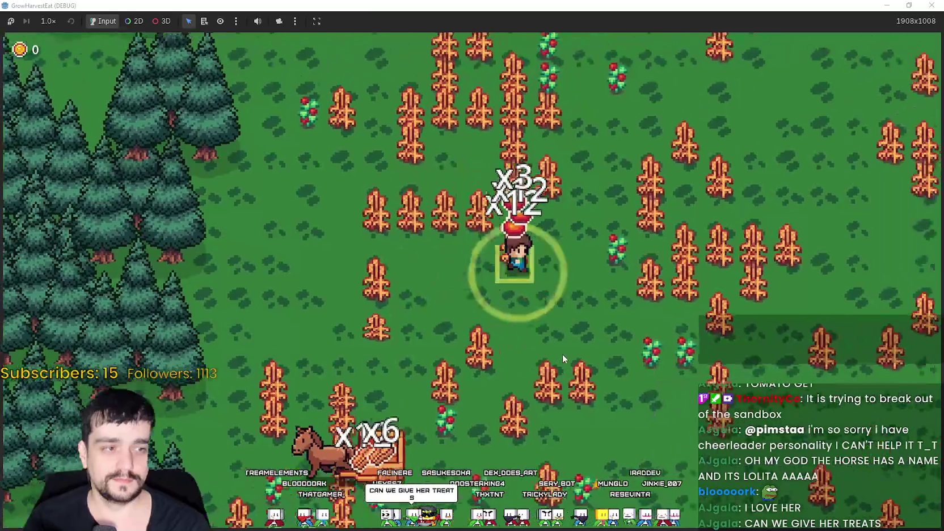
pyautogui.press('d')
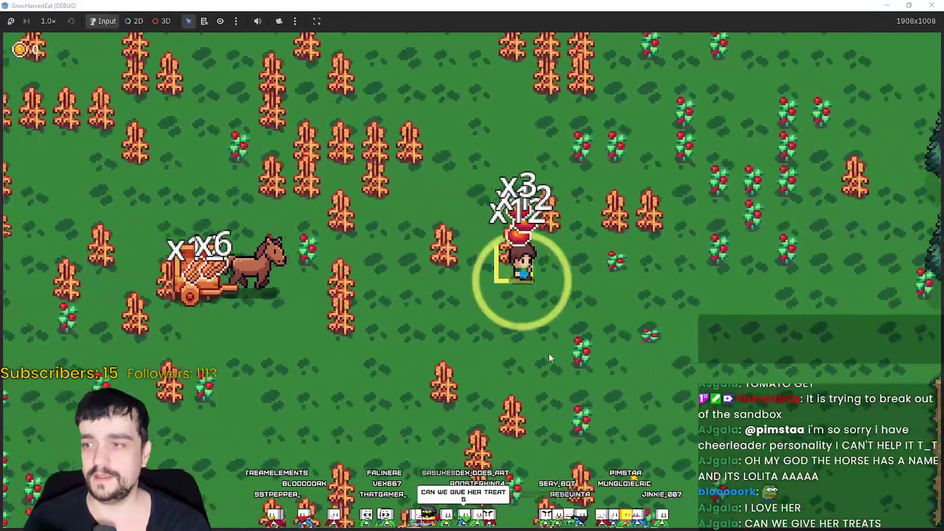
pyautogui.press('s')
pyautogui.press('a')
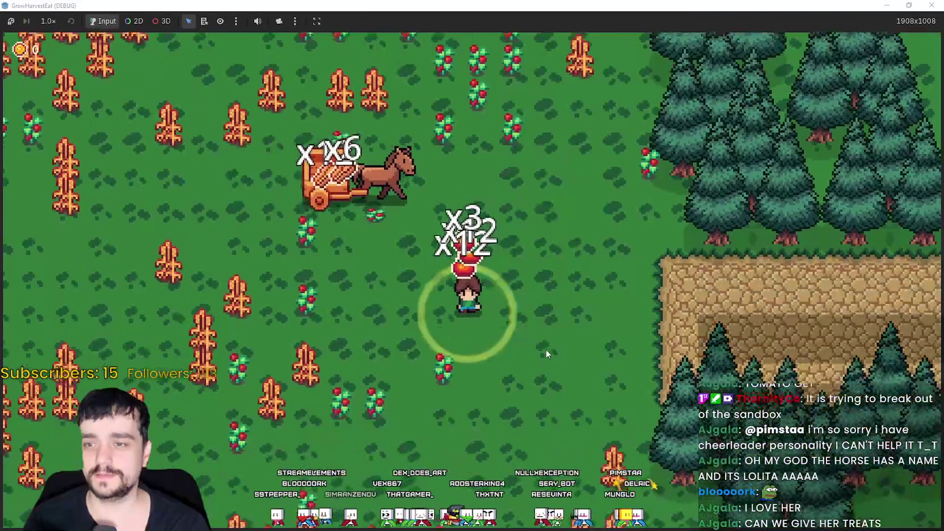
pyautogui.press('w')
pyautogui.press('a')
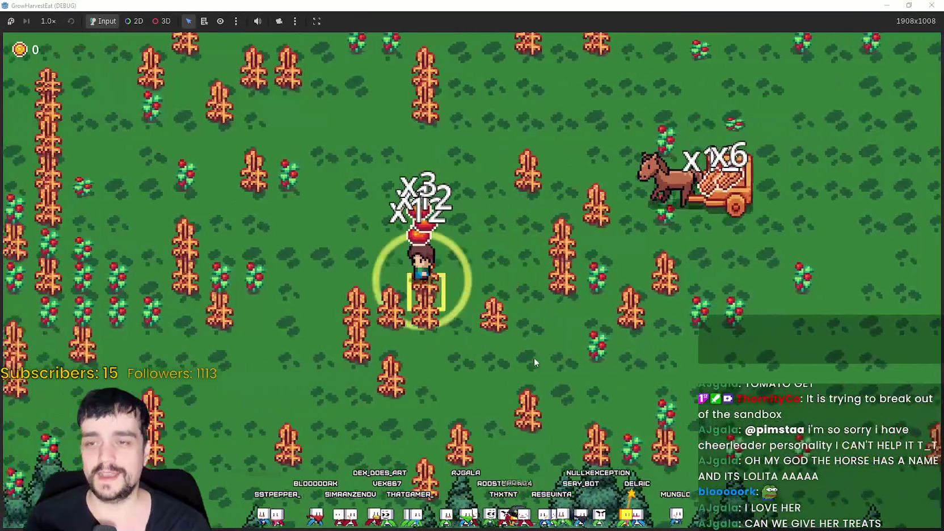
# Harvest the nearby ripe wheat, load it into the horse cart, and head up.
pyautogui.press('d')
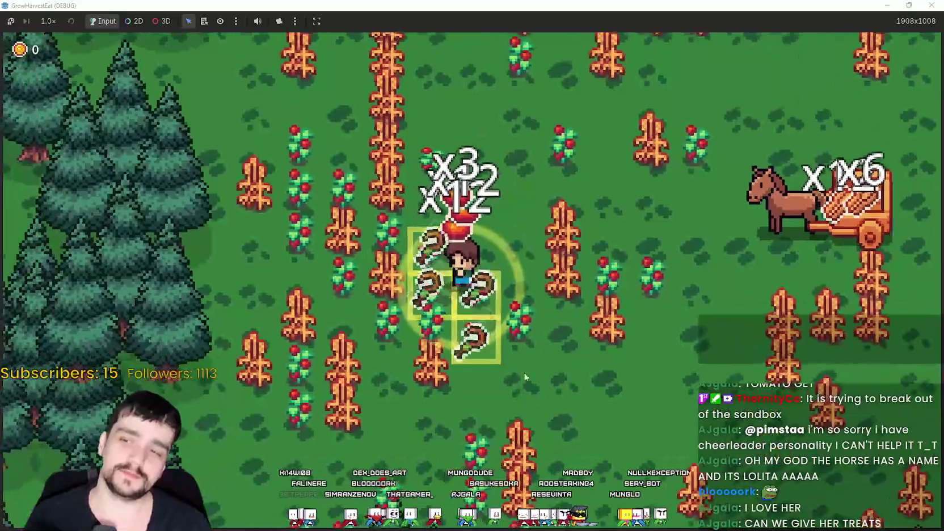
pyautogui.press('d')
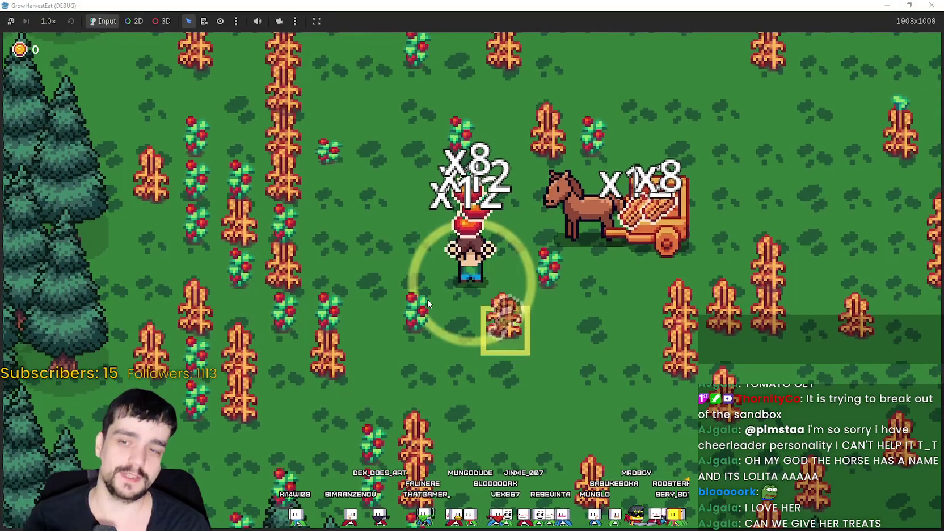
pyautogui.press('d')
pyautogui.press('s')
pyautogui.press('d')
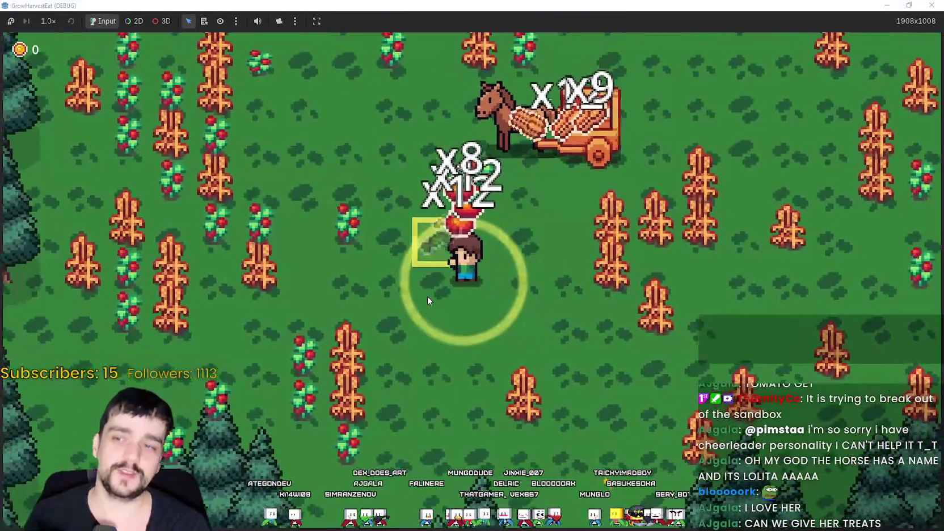
pyautogui.press('d')
pyautogui.press('w')
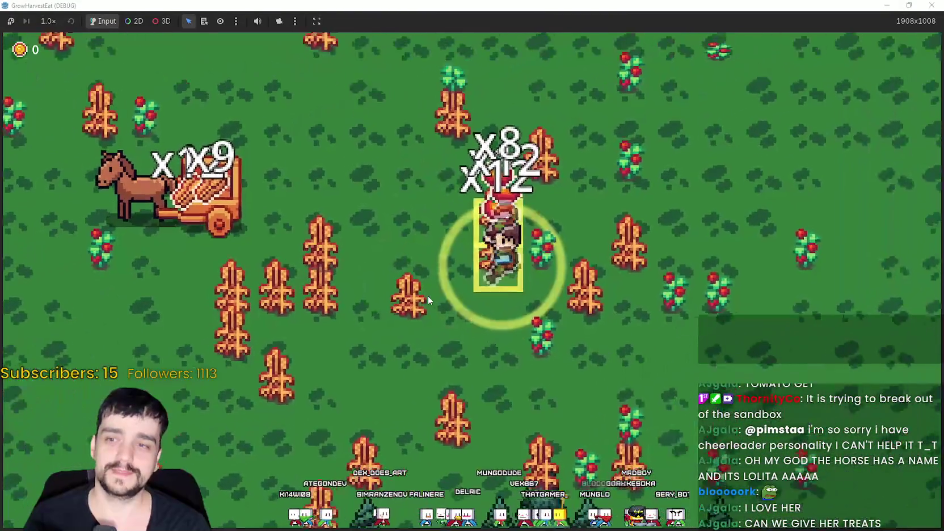
pyautogui.press('a')
pyautogui.press('d')
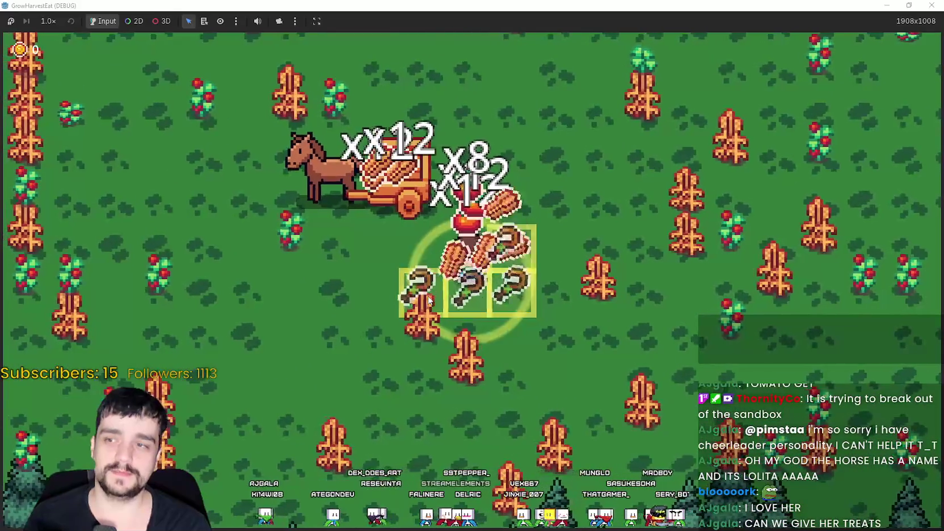
pyautogui.press('w')
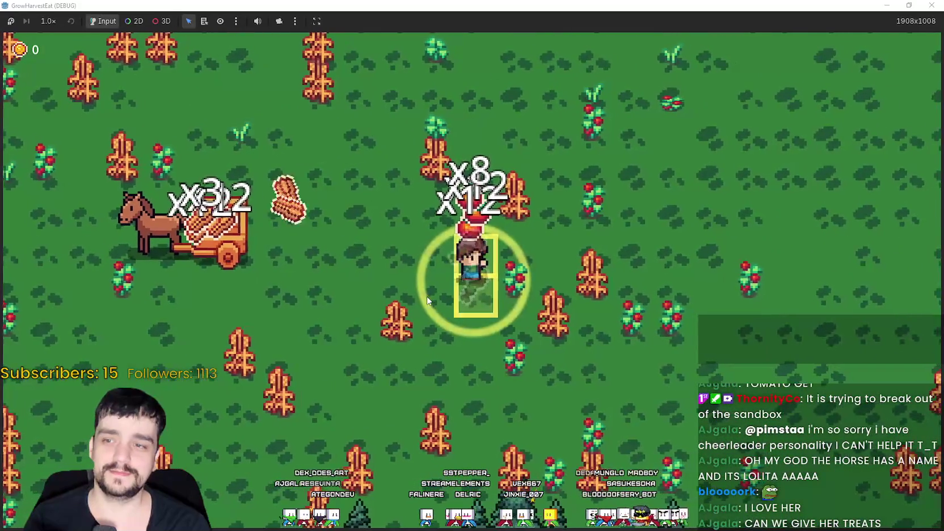
# Walk into town and stock the large market stall with crops.
pyautogui.press('d')
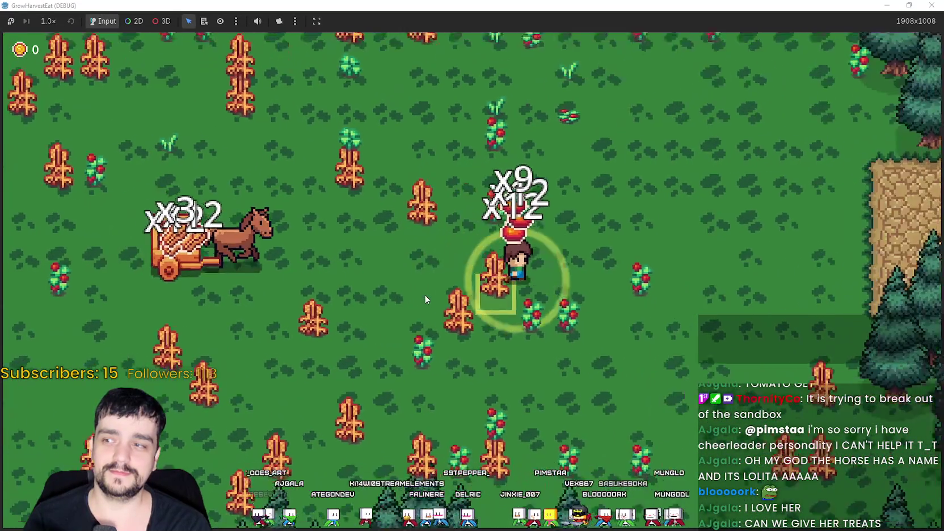
pyautogui.press('d')
pyautogui.press('w')
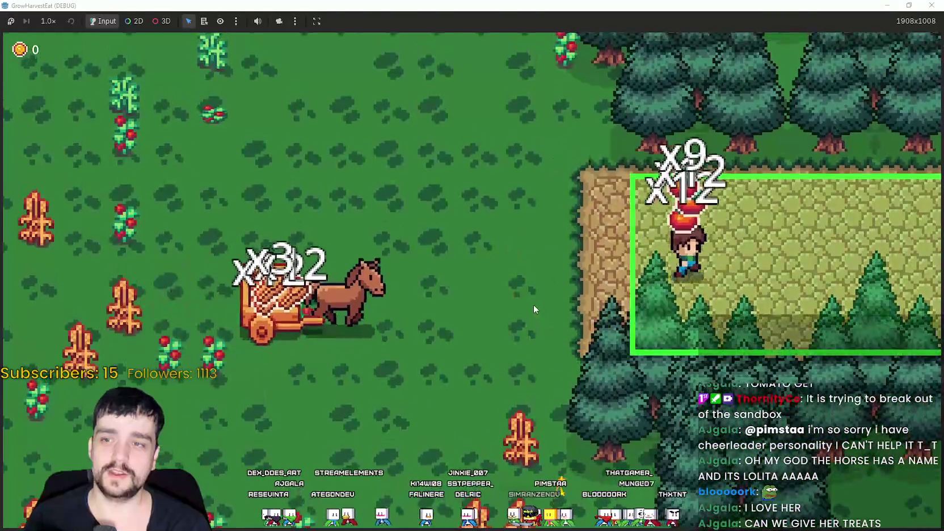
pyautogui.press('d')
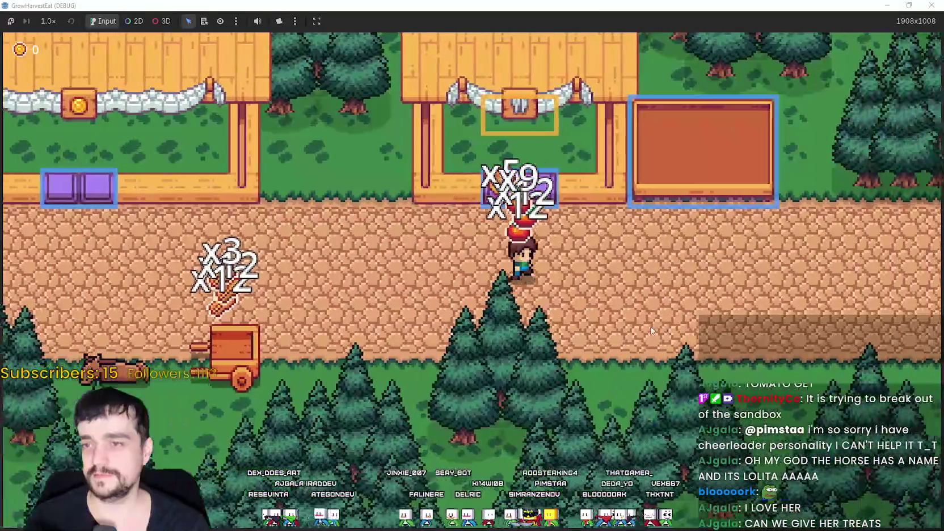
pyautogui.press('w')
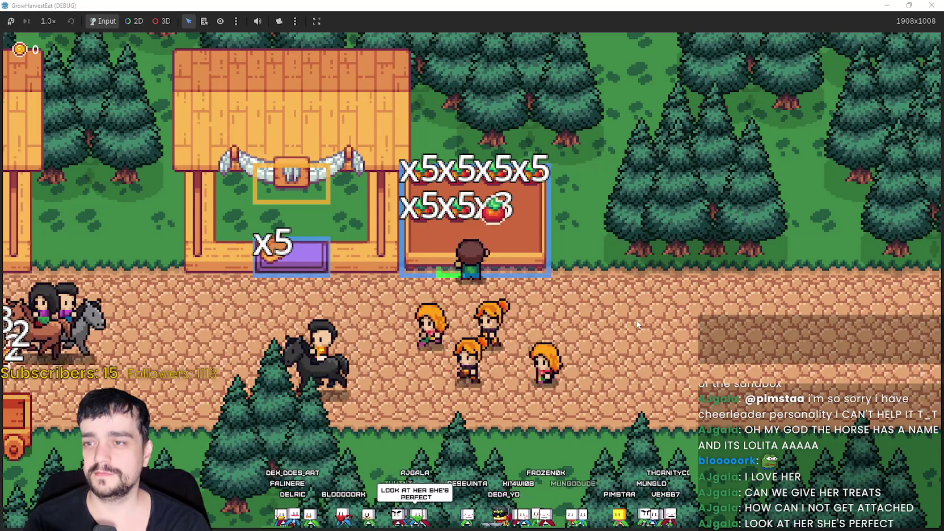
# Visit the purple stall, collect 24 coins at the cart, and walk along the road.
pyautogui.press('Left')
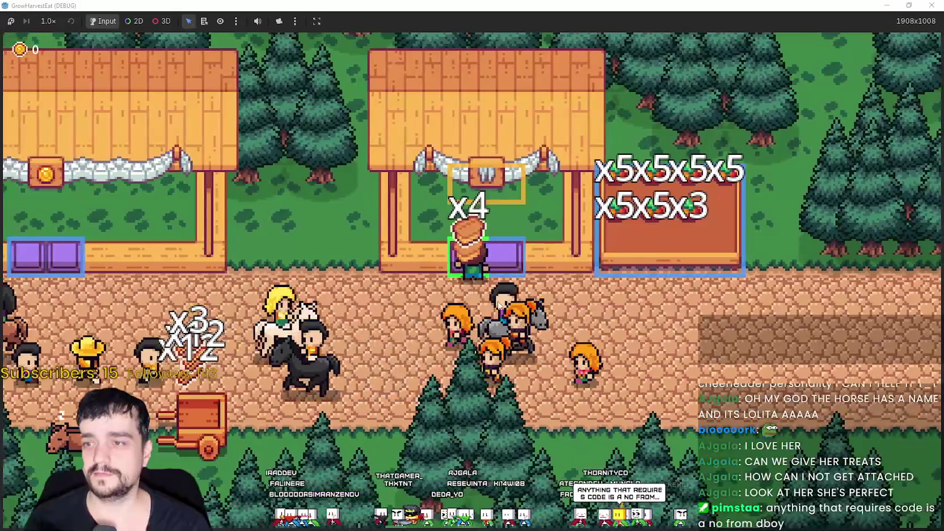
pyautogui.press('Left')
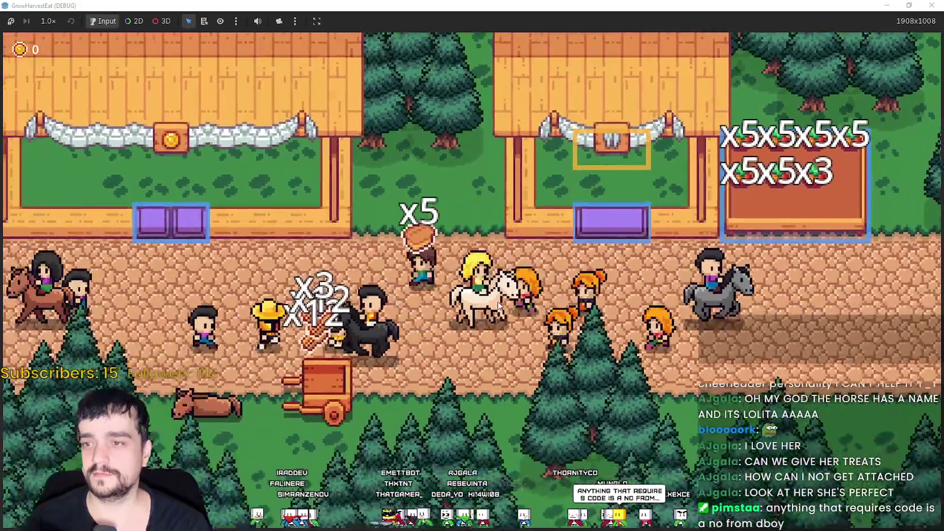
pyautogui.press('Left')
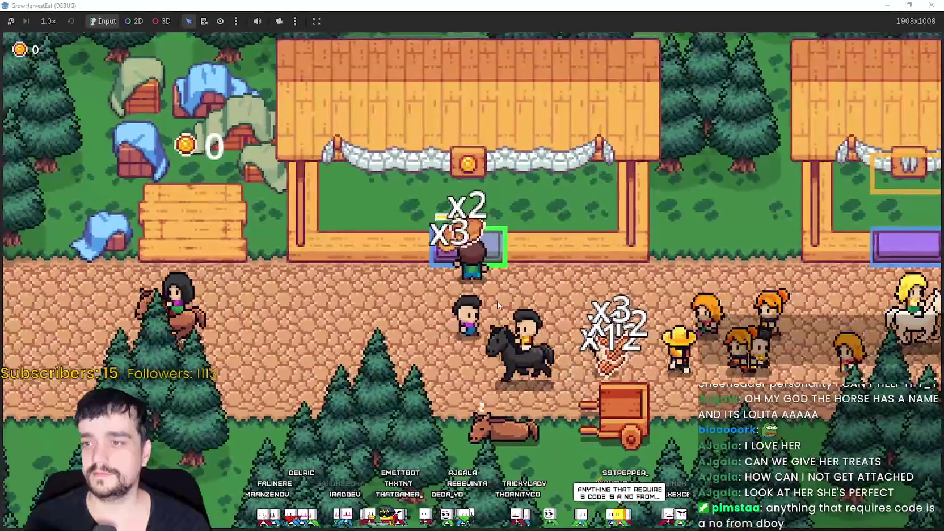
pyautogui.press('Right')
pyautogui.press('Down')
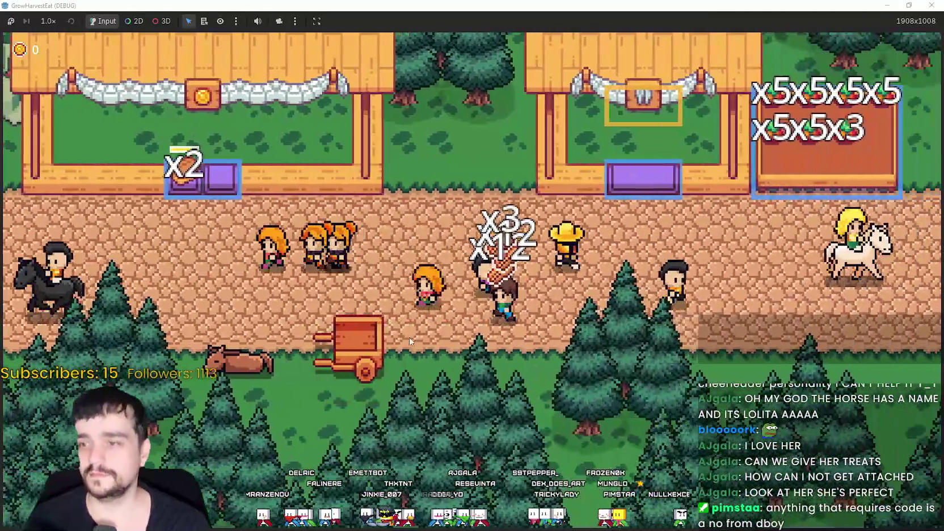
pyautogui.press('Left')
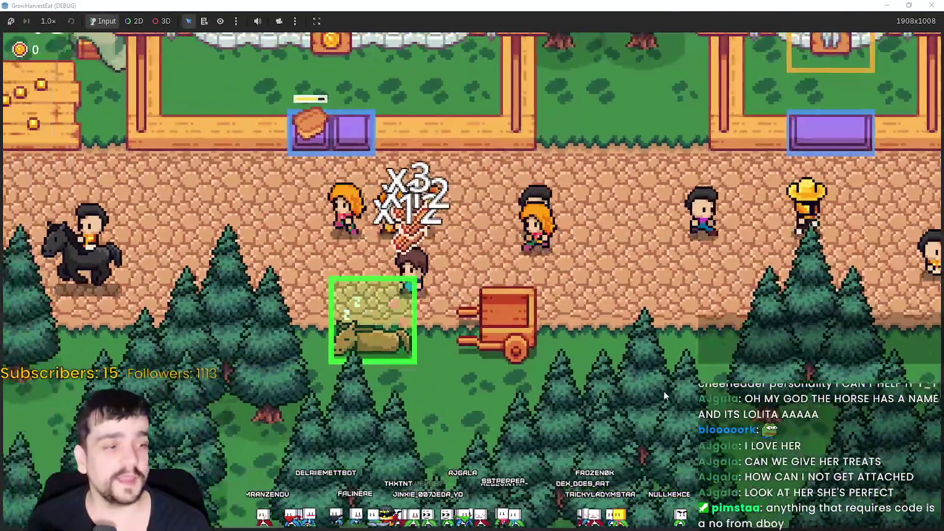
pyautogui.press('Left')
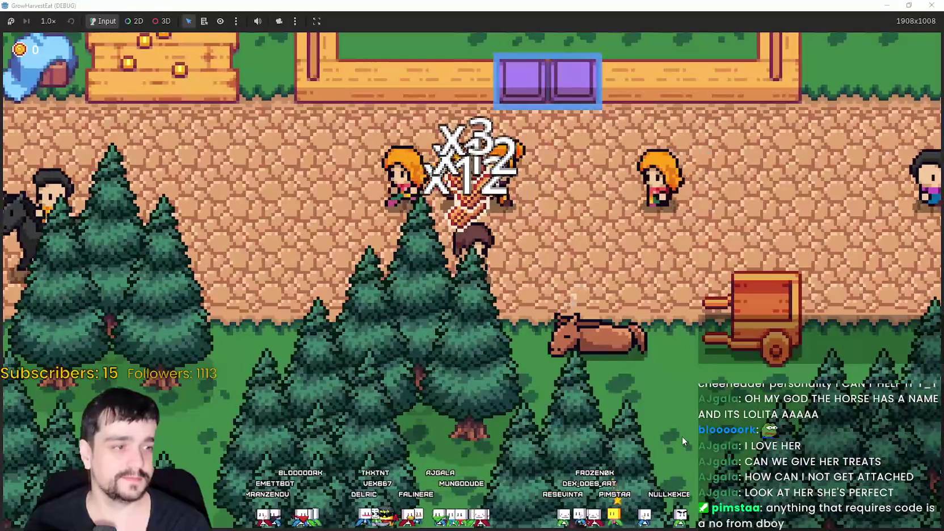
pyautogui.press('Down')
pyautogui.press('Right')
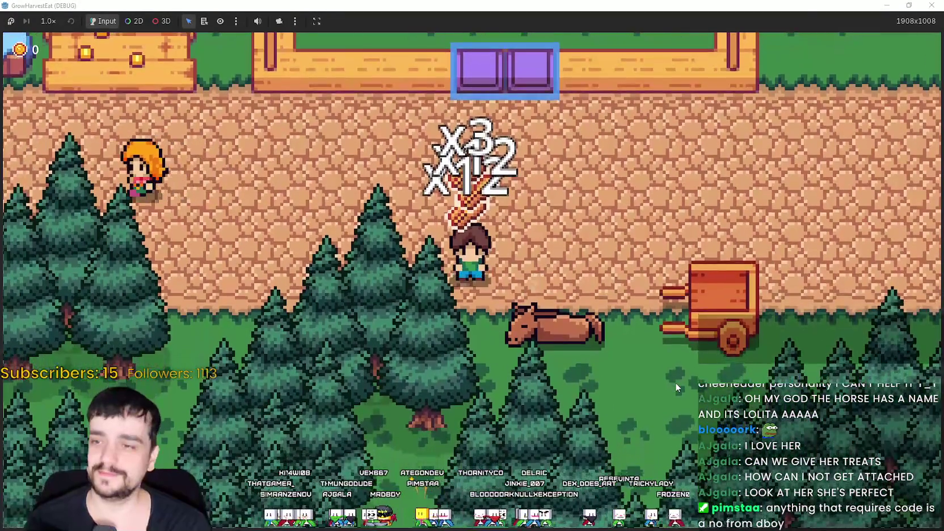
pyautogui.press('Right')
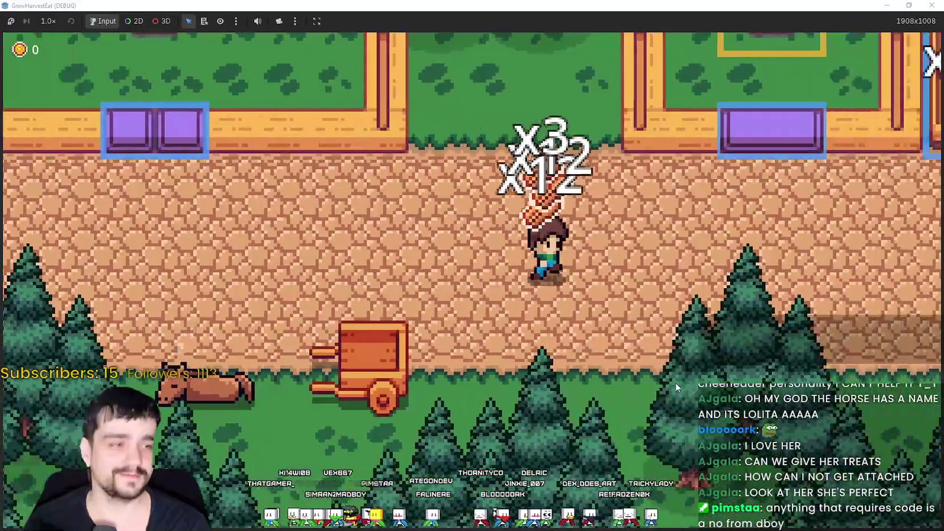
pyautogui.press('Right')
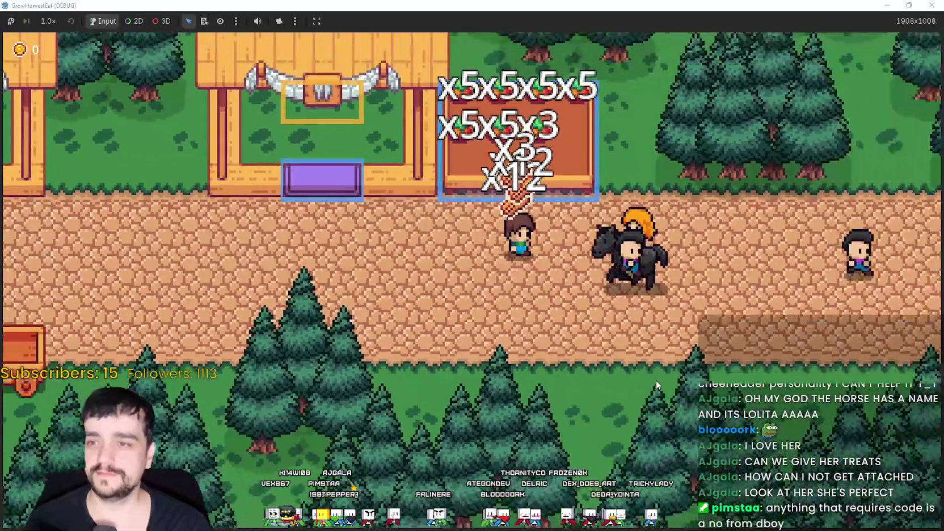
# Restock the crop stall with wheat and sell the carried crops at the purple stand.
pyautogui.press('Up')
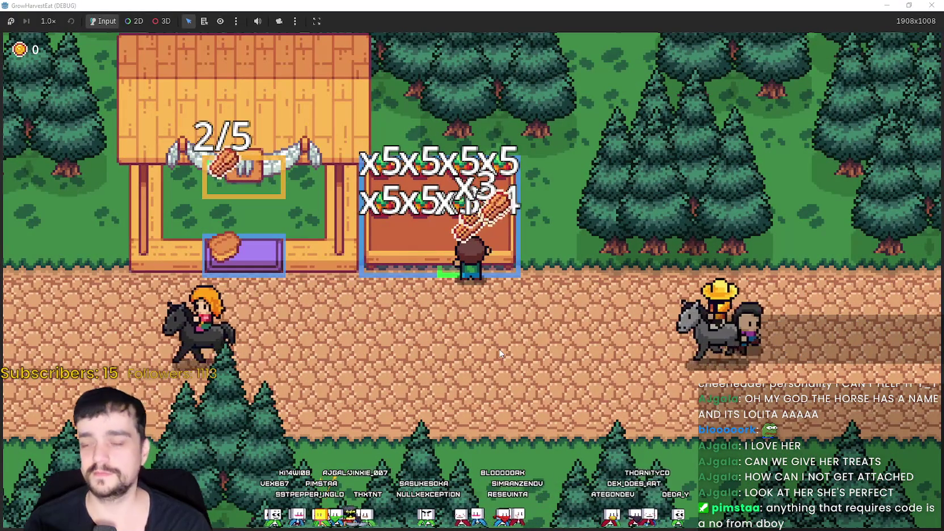
pyautogui.press('Left')
pyautogui.press('Right')
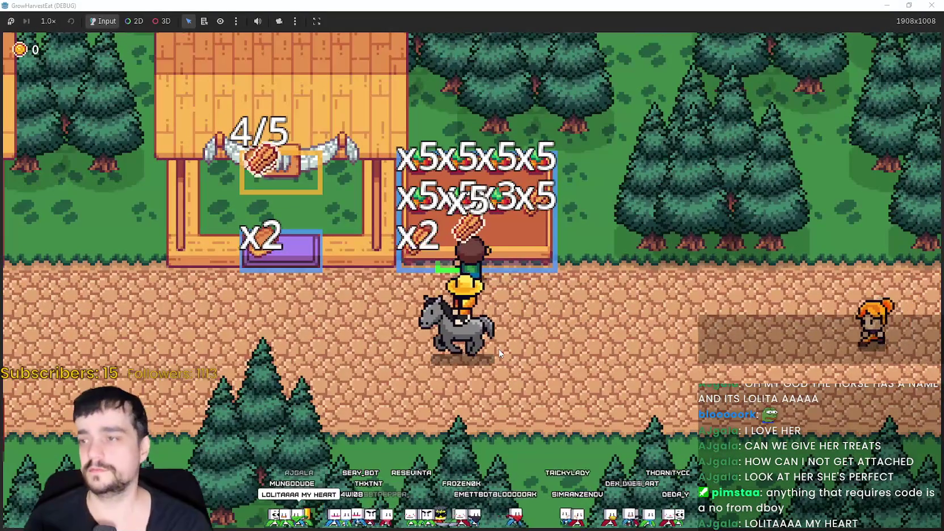
pyautogui.press('Left')
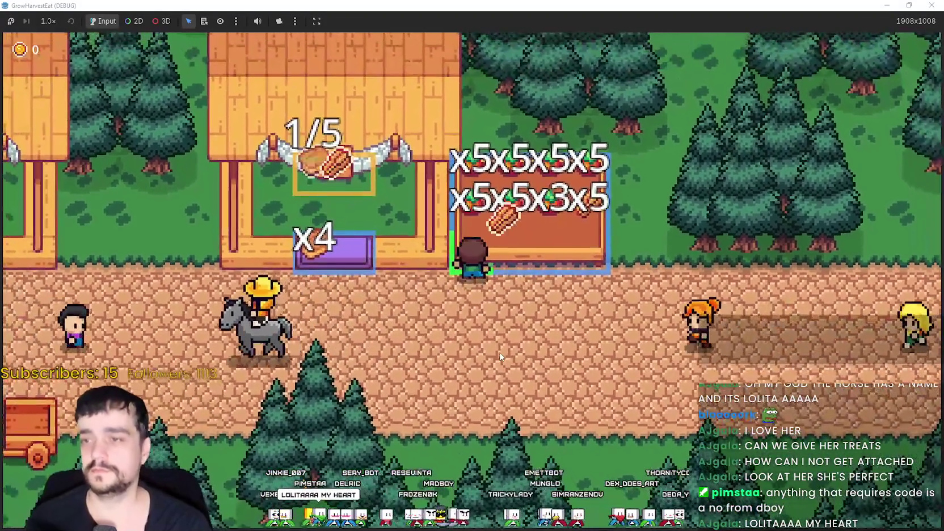
pyautogui.press('Left')
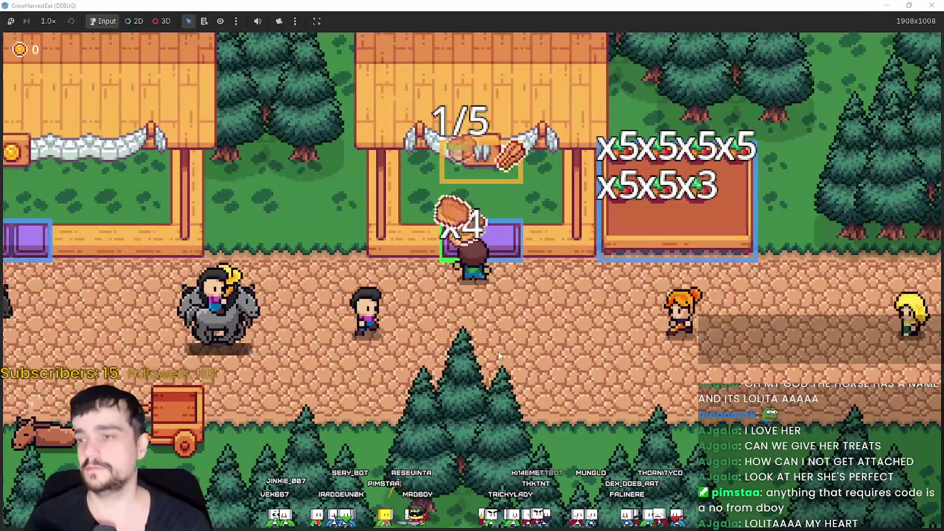
pyautogui.press('Left')
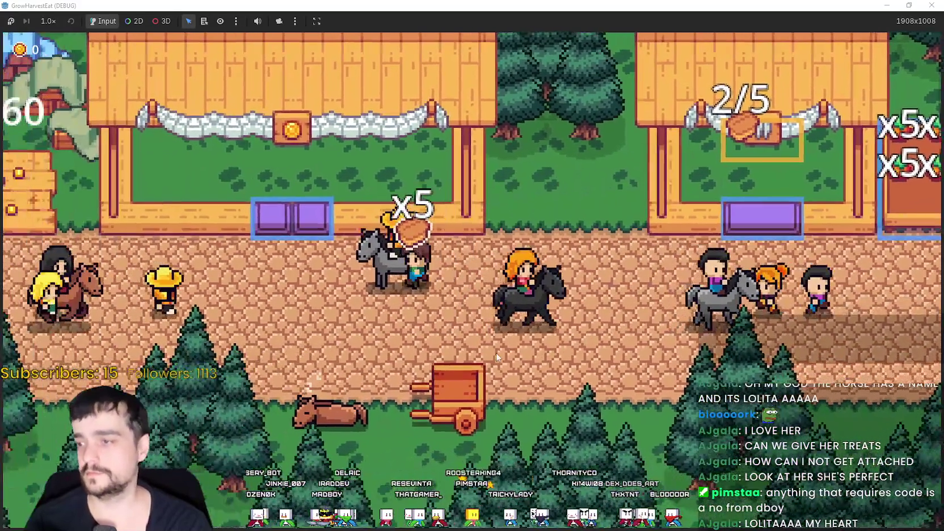
pyautogui.press('Left')
pyautogui.press('Up')
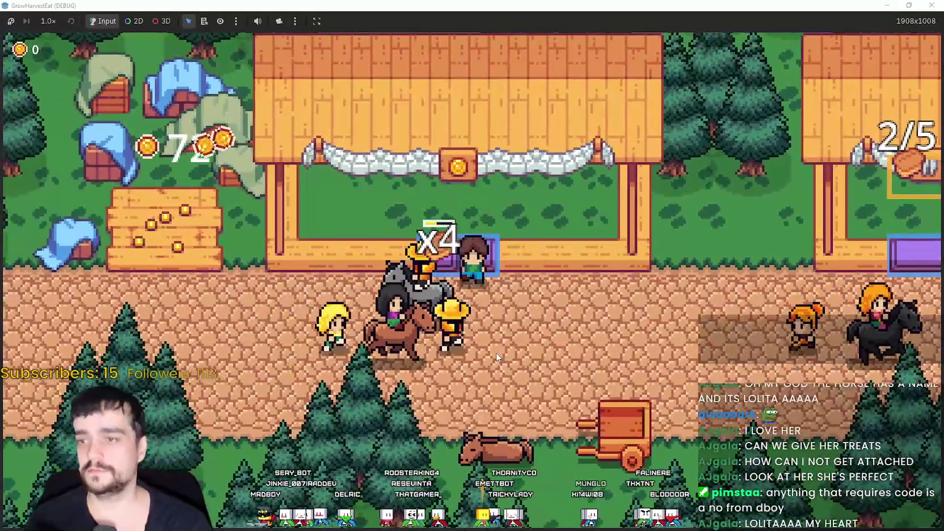
pyautogui.press('Left')
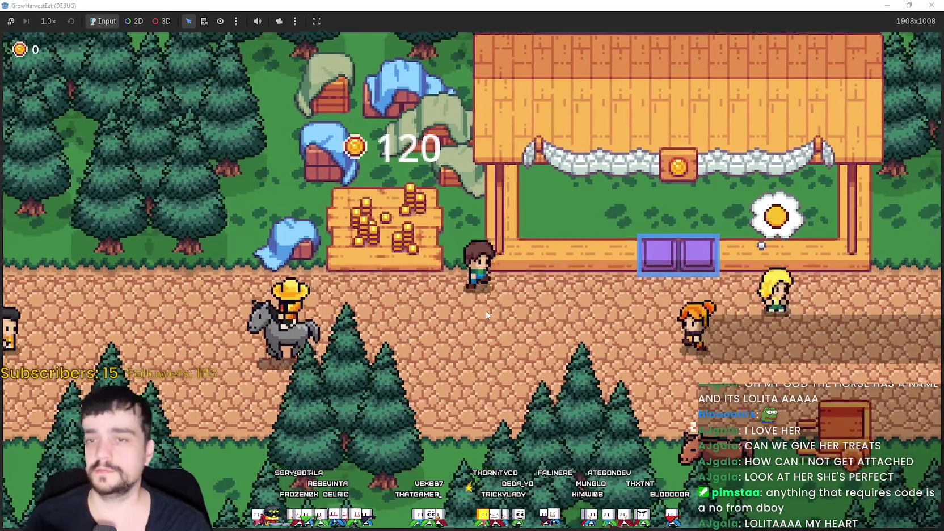
# Walk onto the travel plot and bring up the stage selection showing Stage 2's crop mix.
pyautogui.press('Right')
pyautogui.press('Down')
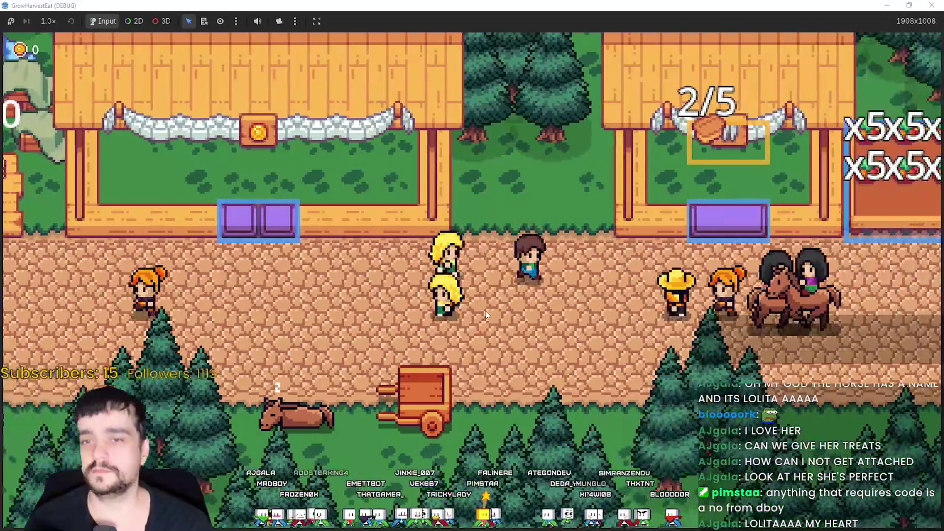
pyautogui.press('Left')
pyautogui.press('Right')
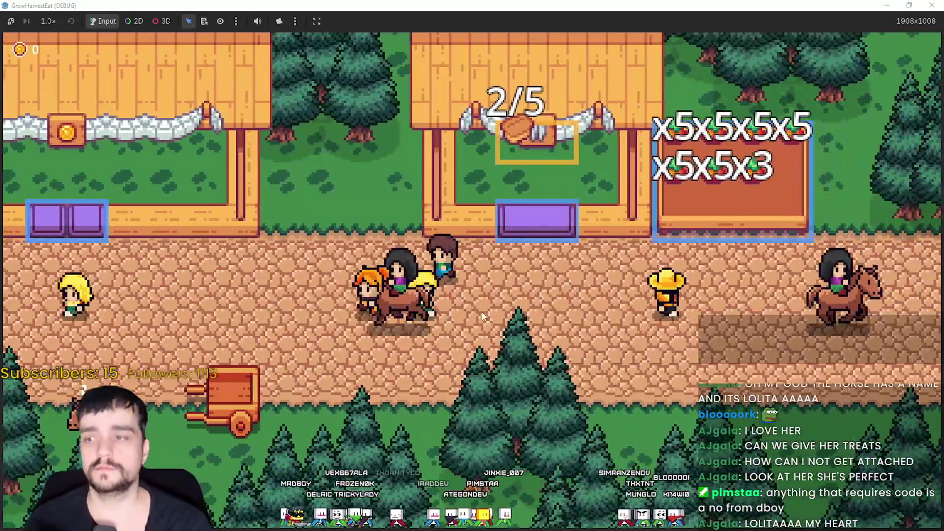
pyautogui.press('Left')
pyautogui.press('Down')
pyautogui.press('e')
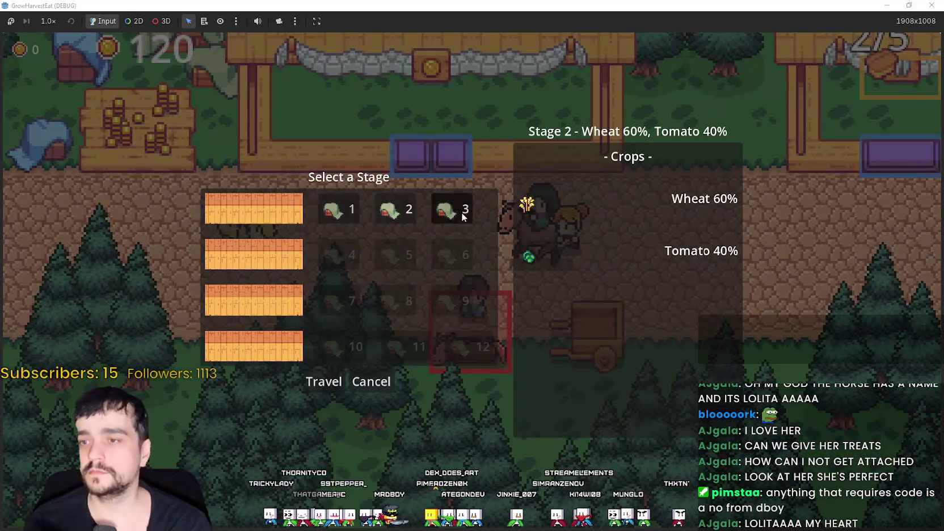
# Travel to the chosen forest stage and run the game at 4.0× speed.
pyautogui.click(305, 381)
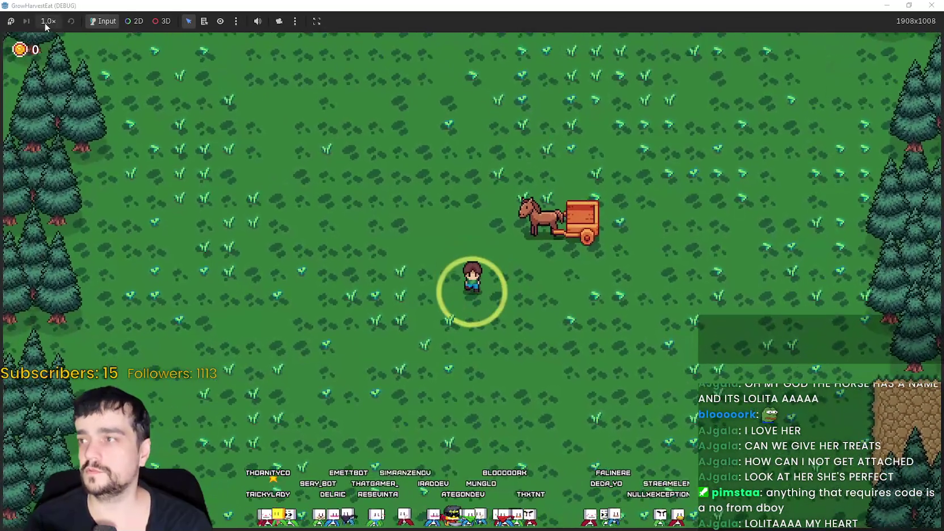
pyautogui.click(48, 21)
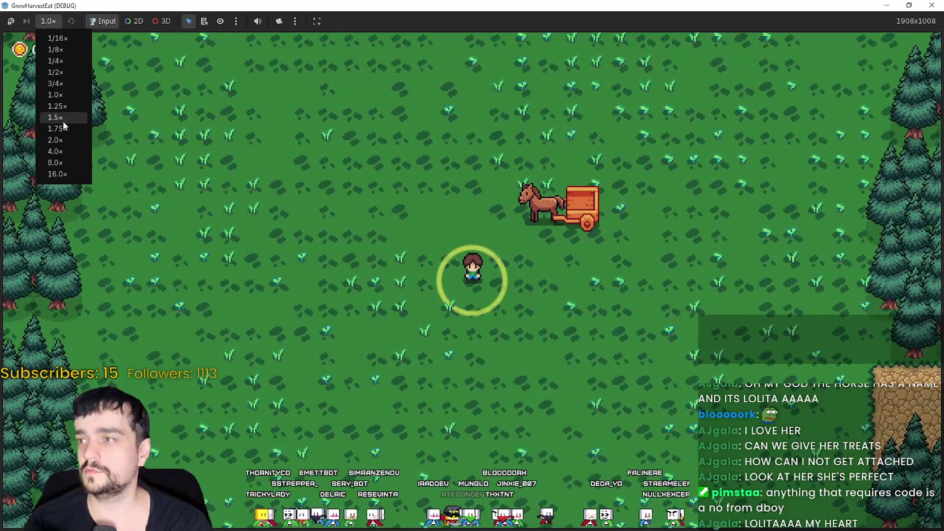
pyautogui.click(60, 150)
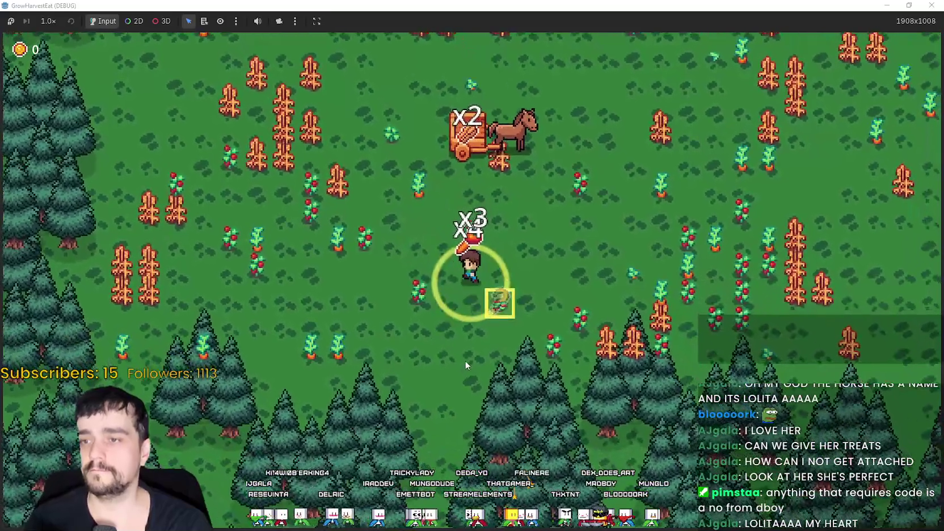
pyautogui.scroll(2, 465, 359)
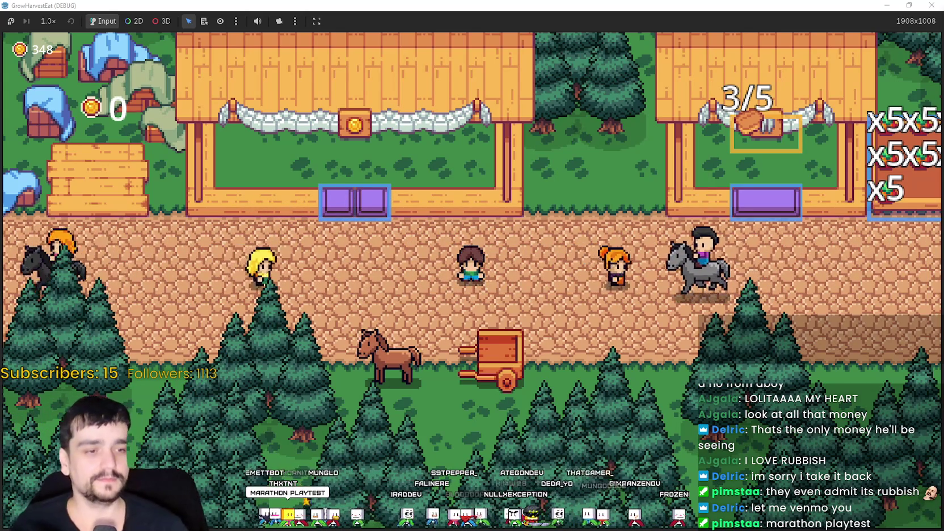
# Switch to the Steam store page for MR FARMBOY over the playtest.
pyautogui.hotkey('alt', 'Tab')
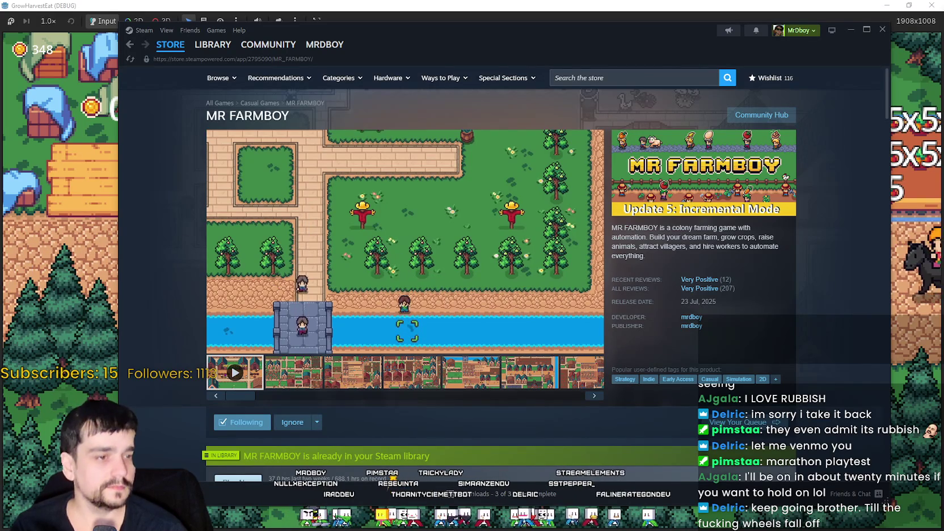
pyautogui.hotkey('alt', 'Tab')
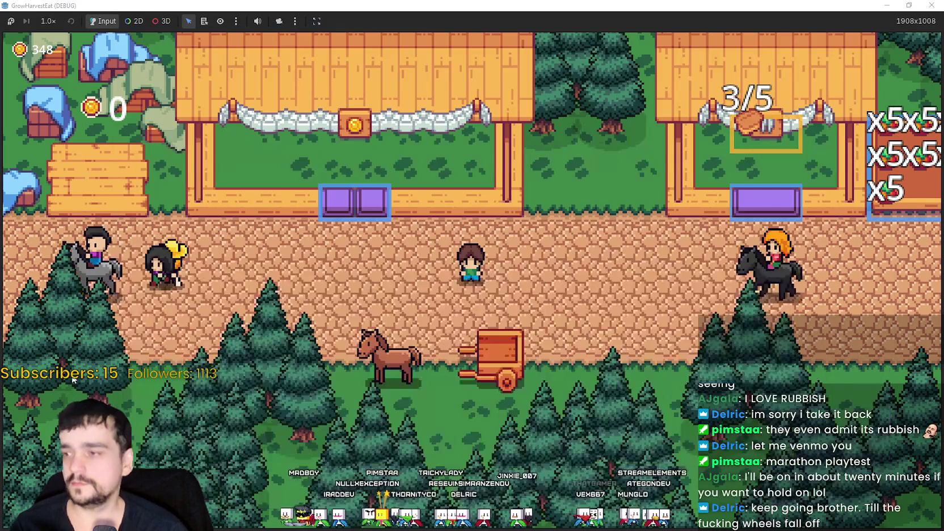
# Zoom the game view out and back in over the town, stalls and horse.
pyautogui.scroll(-2, 580, 402)
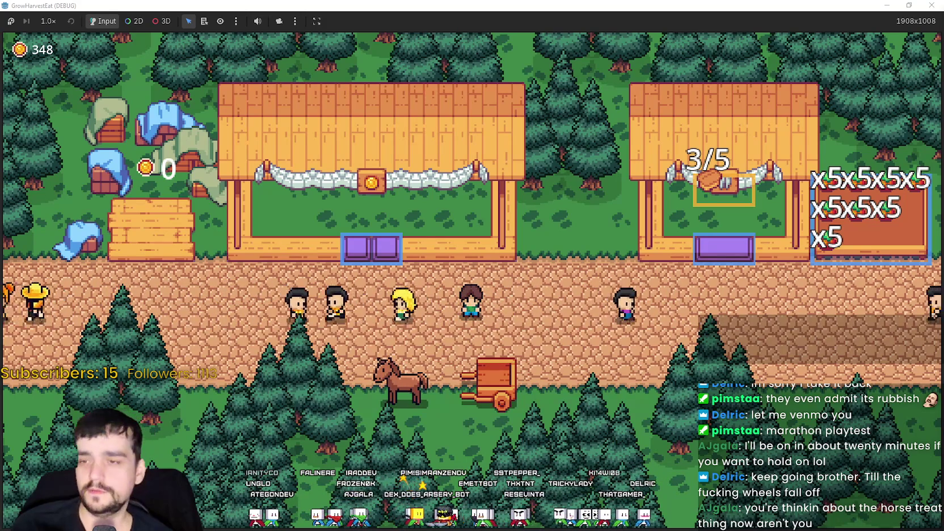
pyautogui.scroll(2, 365, 389)
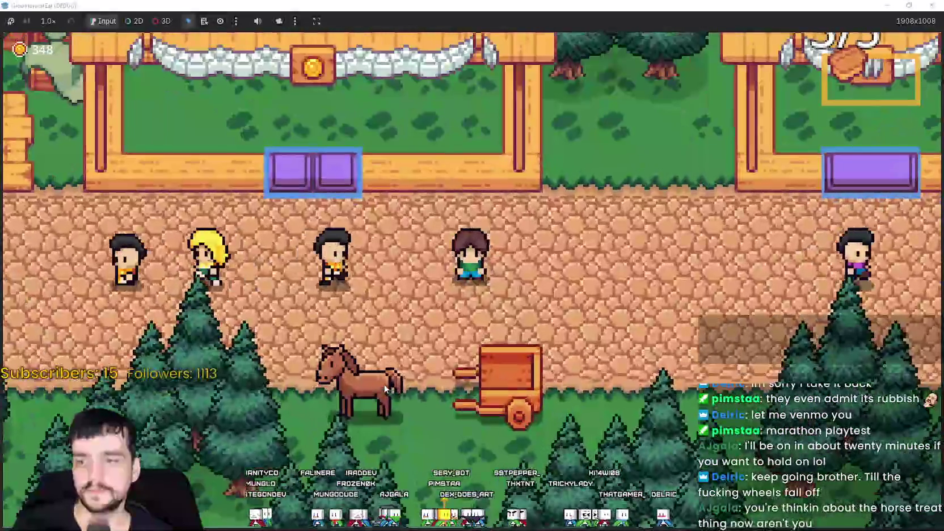
# Zoom in and walk the farmer to the horse, up to the purple gate and back down.
pyautogui.scroll(2, 396, 384)
pyautogui.press('a')
pyautogui.press('s')
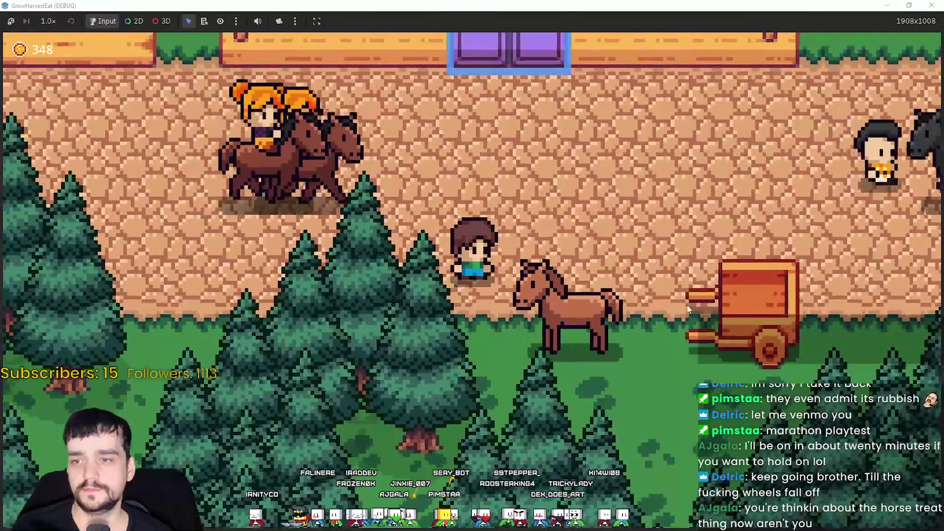
pyautogui.press('s')
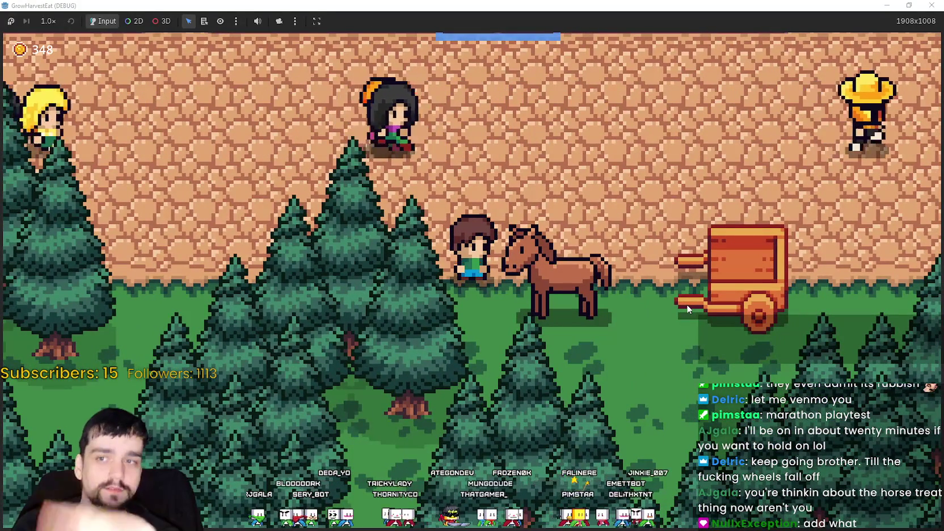
pyautogui.press('w')
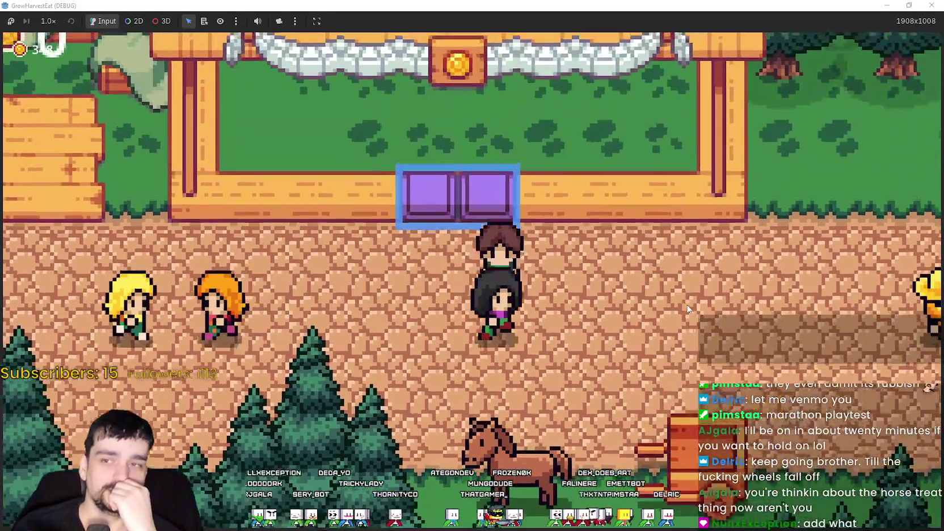
pyautogui.press('s')
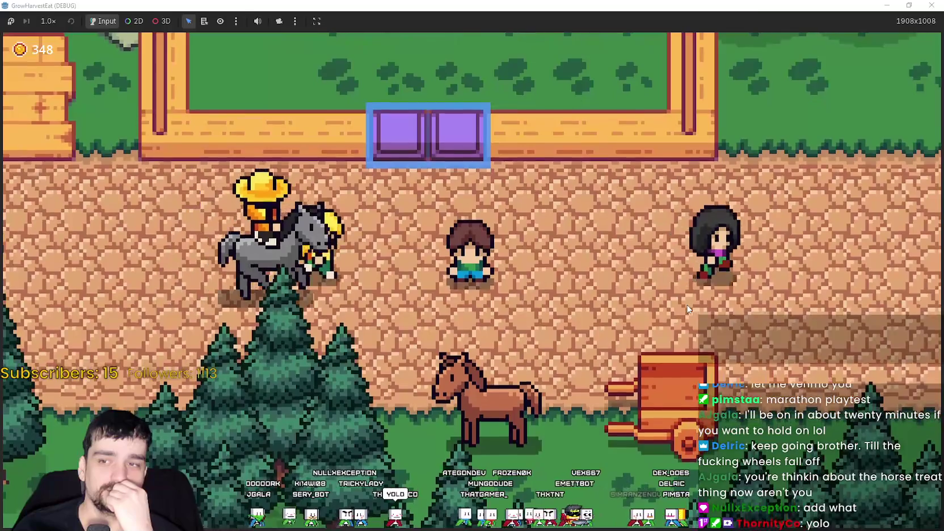
# Walk the farmer back and forth along the town path between the horse, stalls and left pens.
pyautogui.press('d')
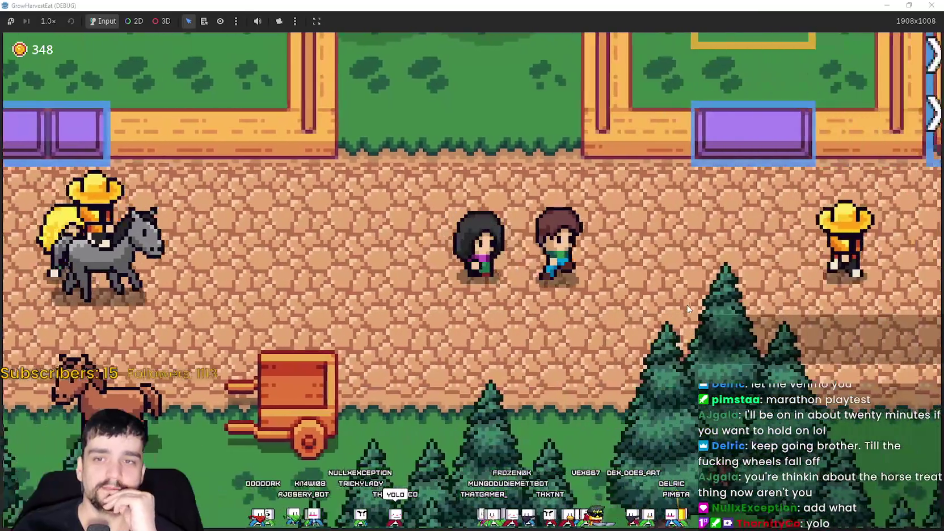
pyautogui.press('a')
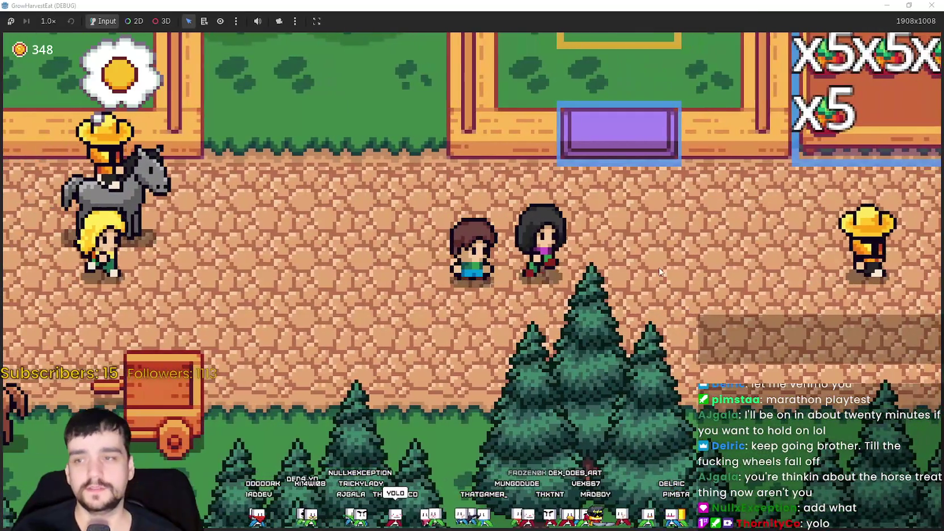
pyautogui.press('s')
pyautogui.press('a')
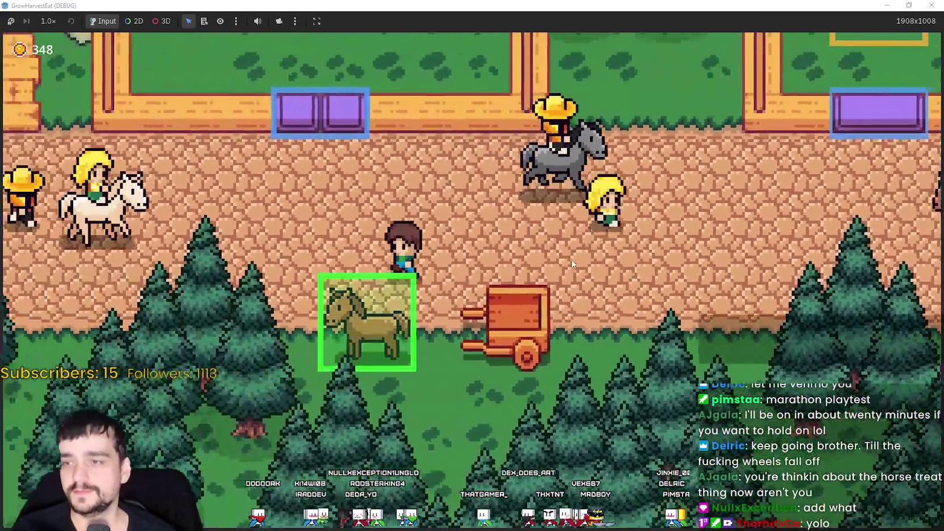
pyautogui.press('a')
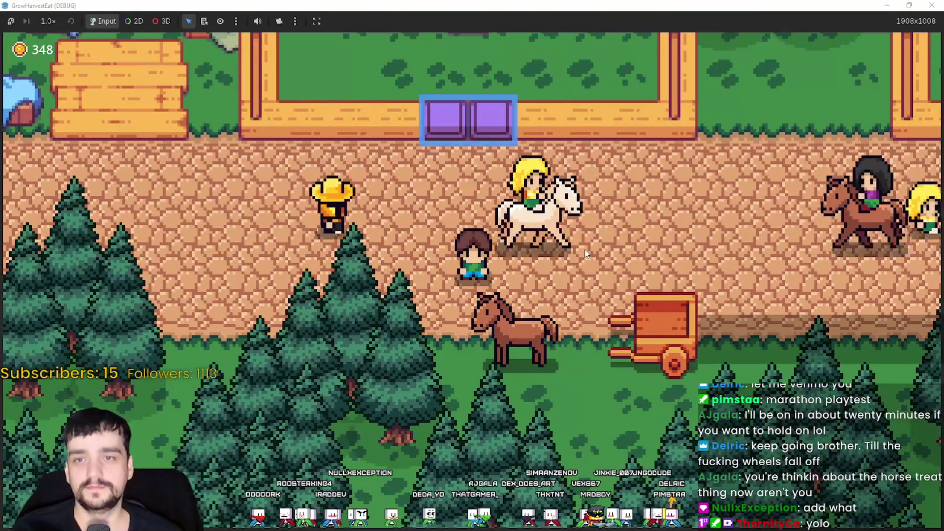
pyautogui.press('d')
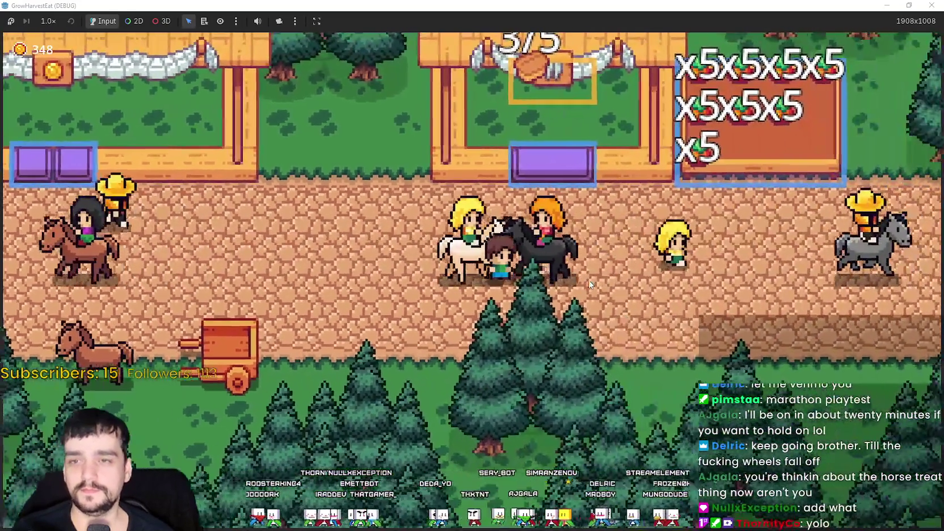
pyautogui.press('a')
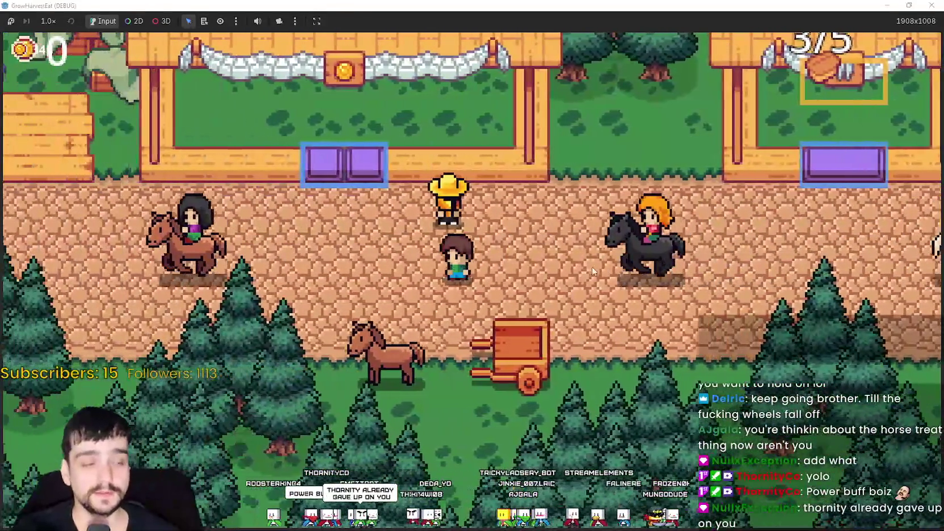
pyautogui.press('a')
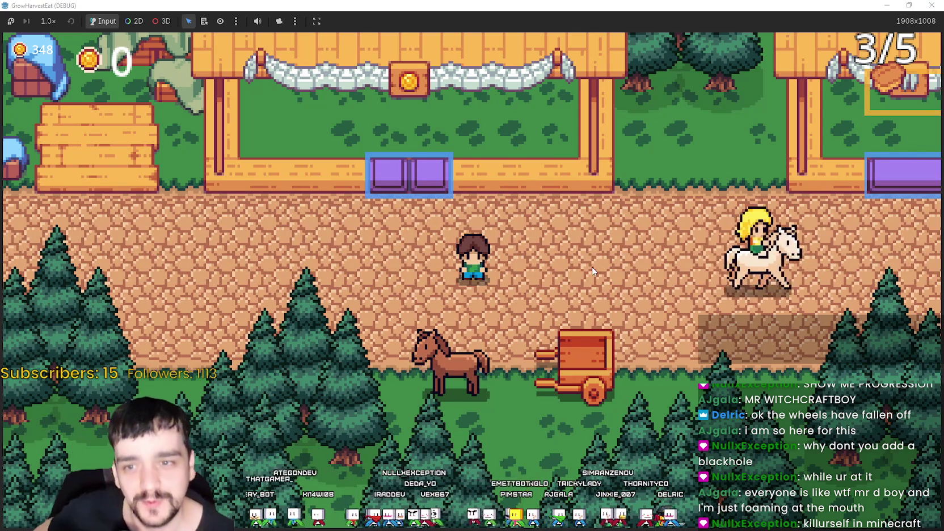
pyautogui.scroll(-2, 592, 271)
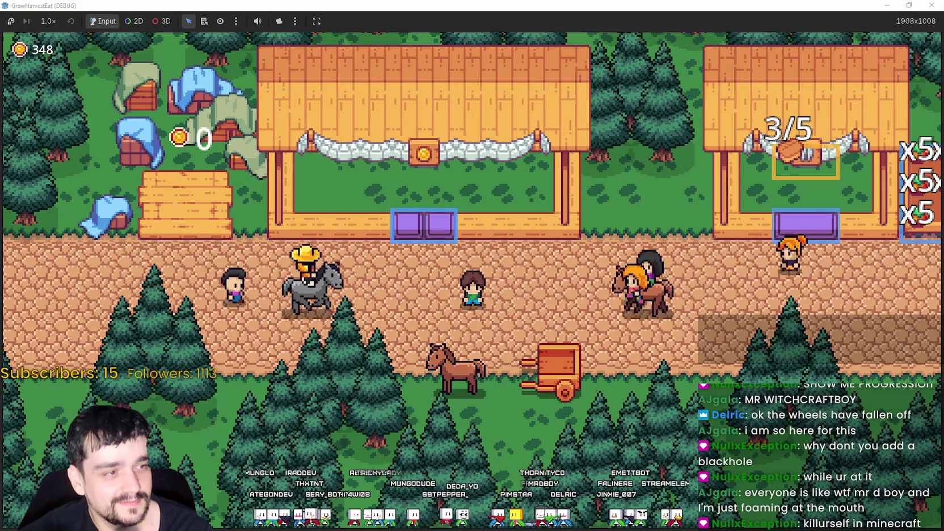
pyautogui.scroll(3, 478, 310)
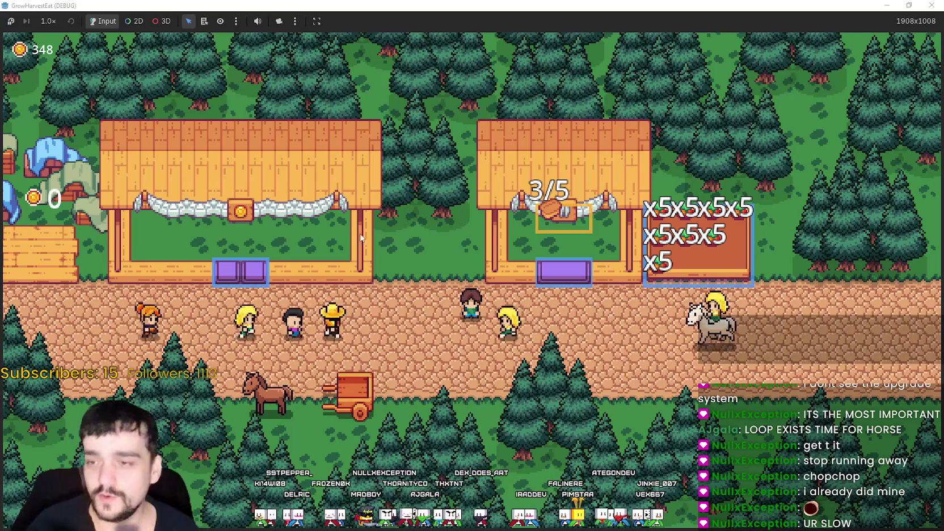
pyautogui.scroll(2, 434, 347)
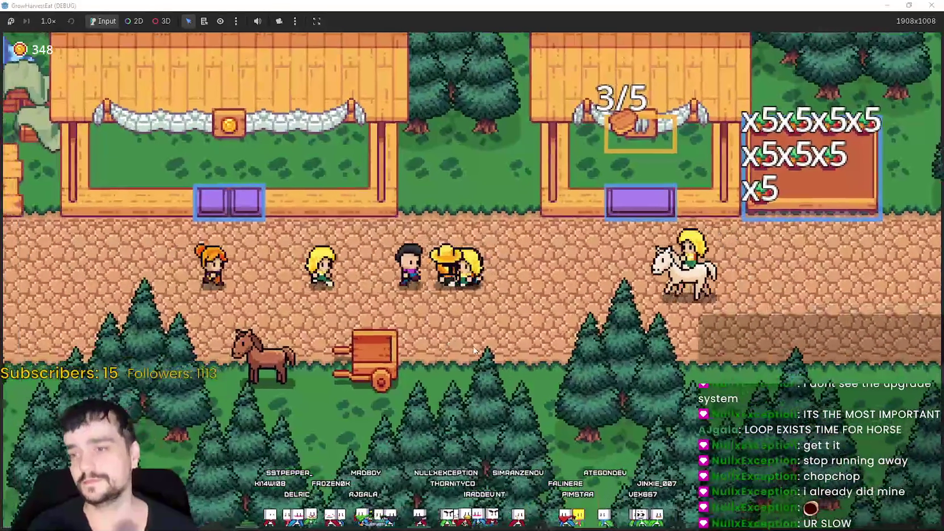
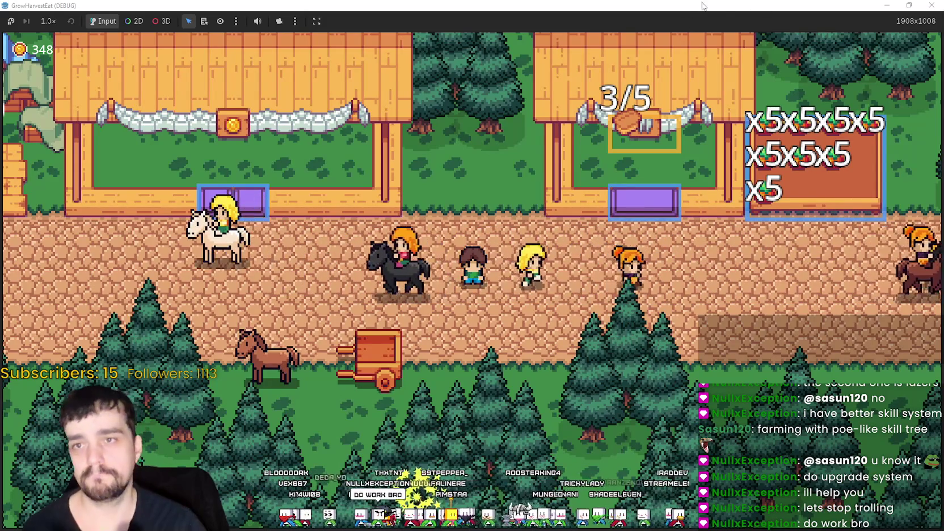
# End the running game, reload the externally changed forest scenes, and switch to the TheVillage scene.
pyautogui.press('F8')
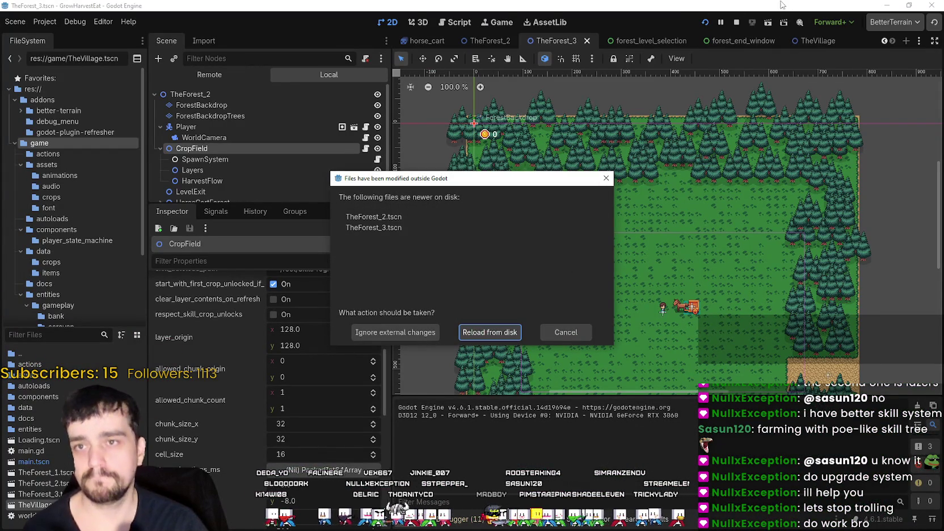
pyautogui.click(499, 333)
pyautogui.click(736, 23)
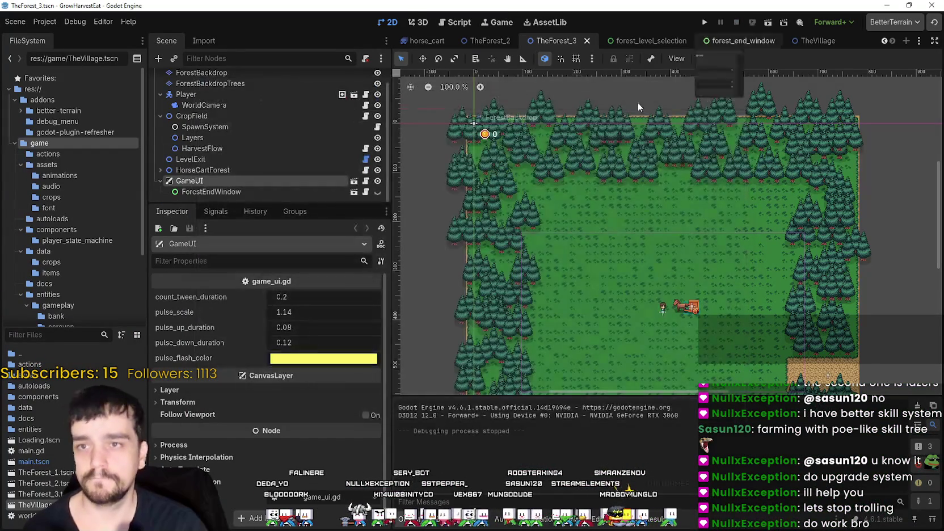
pyautogui.click(816, 41)
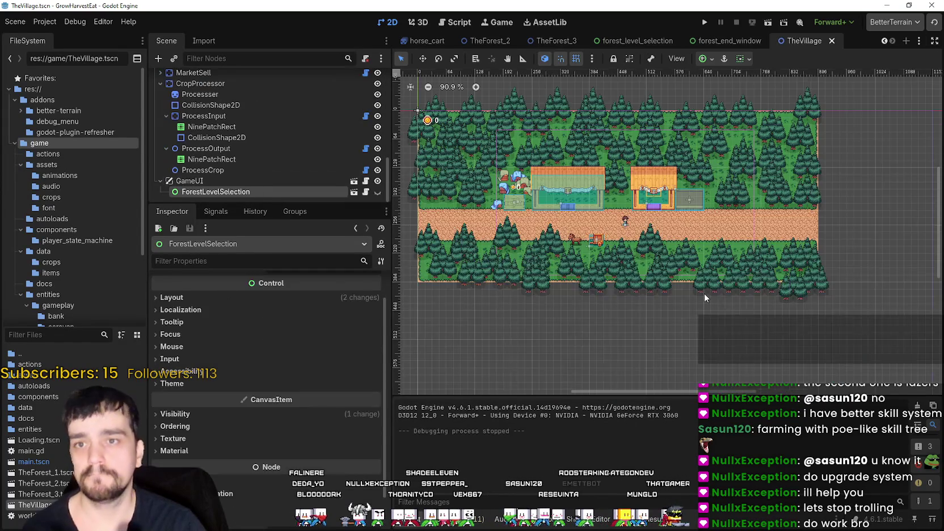
# Look over the CropProcessor and ProcessCrop station properties in TheVillage, then run the project.
pyautogui.moveTo(315, 203); pyautogui.dragTo(315, 325)
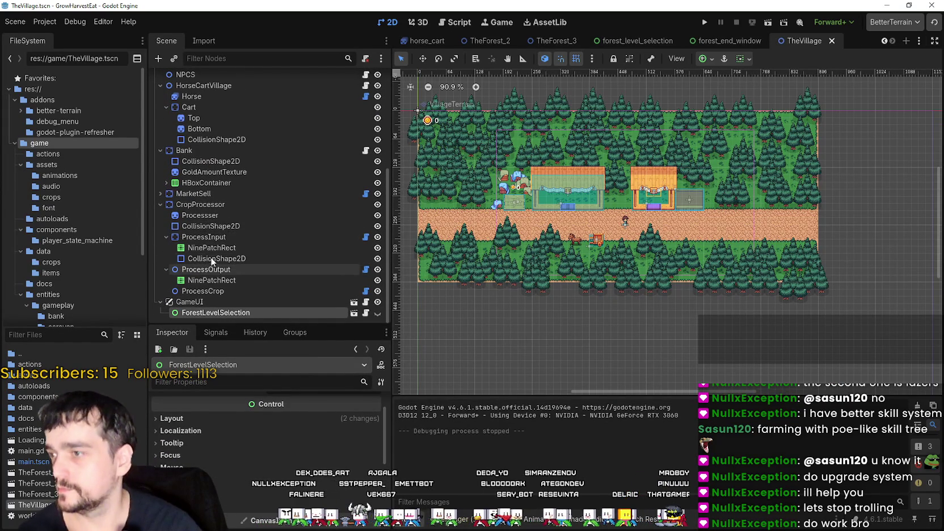
pyautogui.click(205, 205)
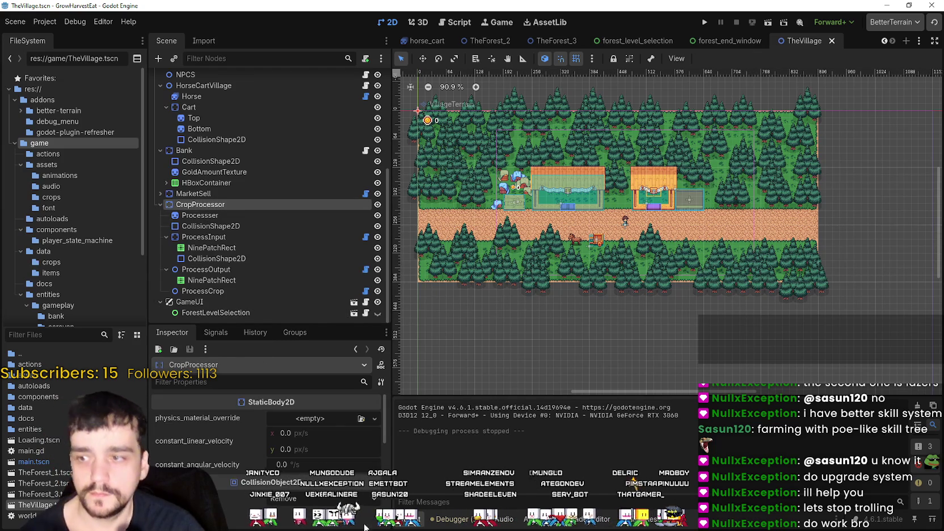
pyautogui.click(185, 292)
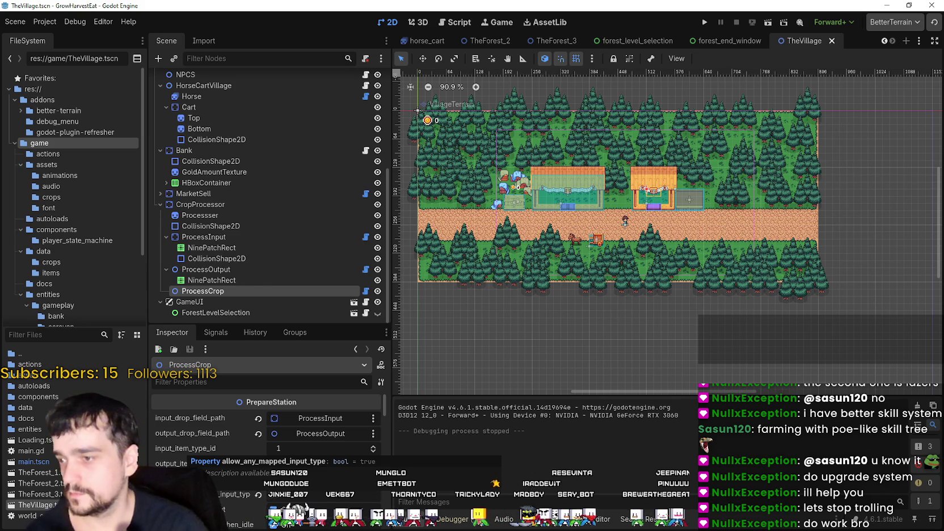
pyautogui.scroll(-2, 187, 456)
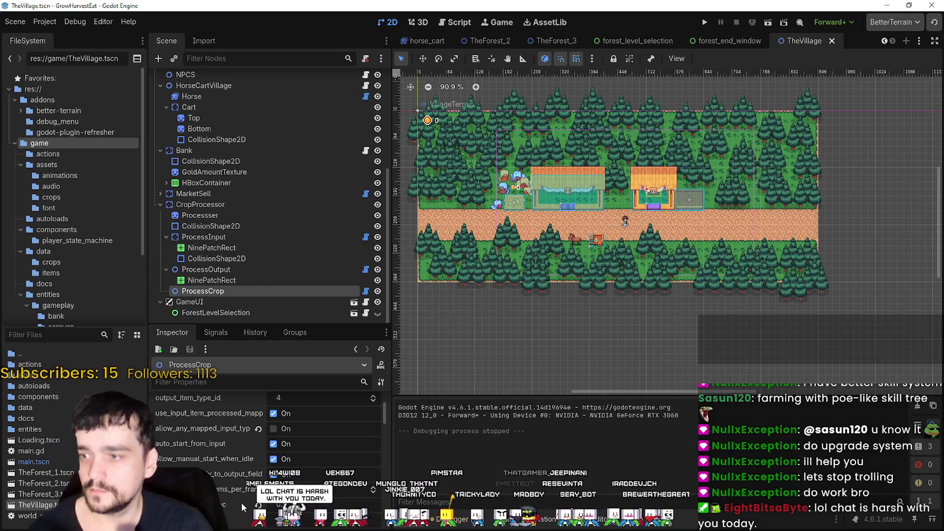
pyautogui.scroll(-1, 266, 442)
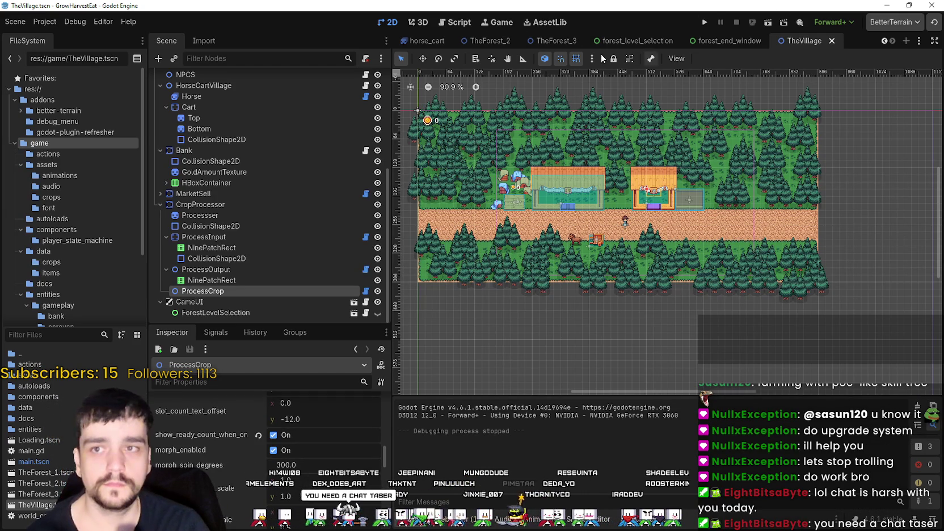
pyautogui.click(703, 23)
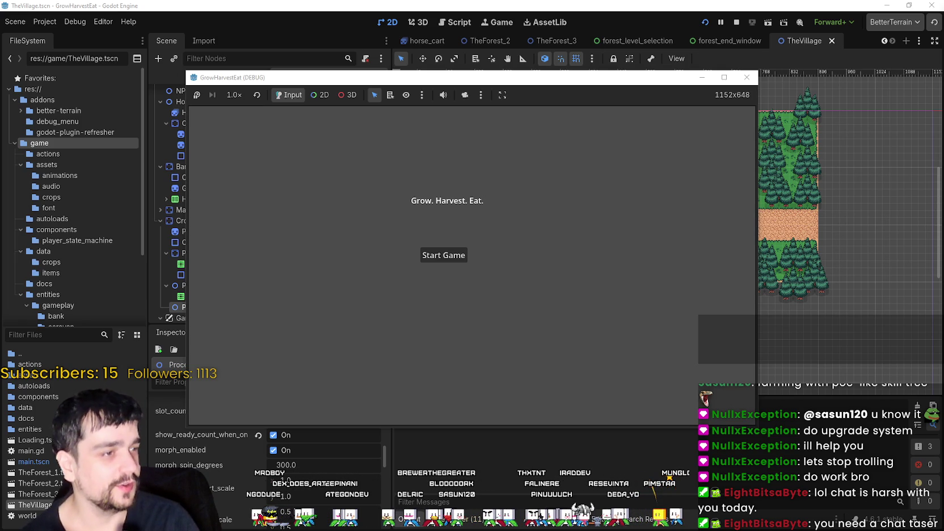
# Maximize the game window, start a new game, and walk the farmer along the village path.
pyautogui.click(724, 78)
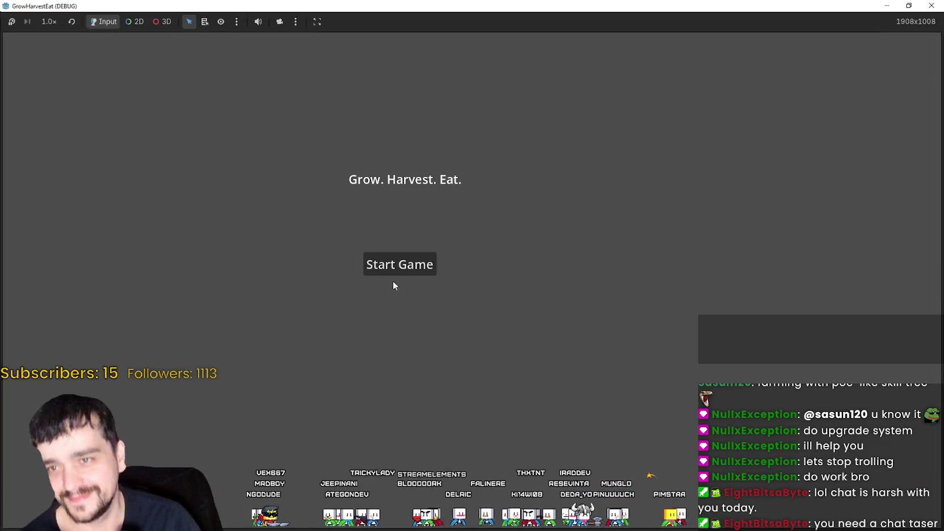
pyautogui.click(408, 265)
pyautogui.scroll(1, 414, 294)
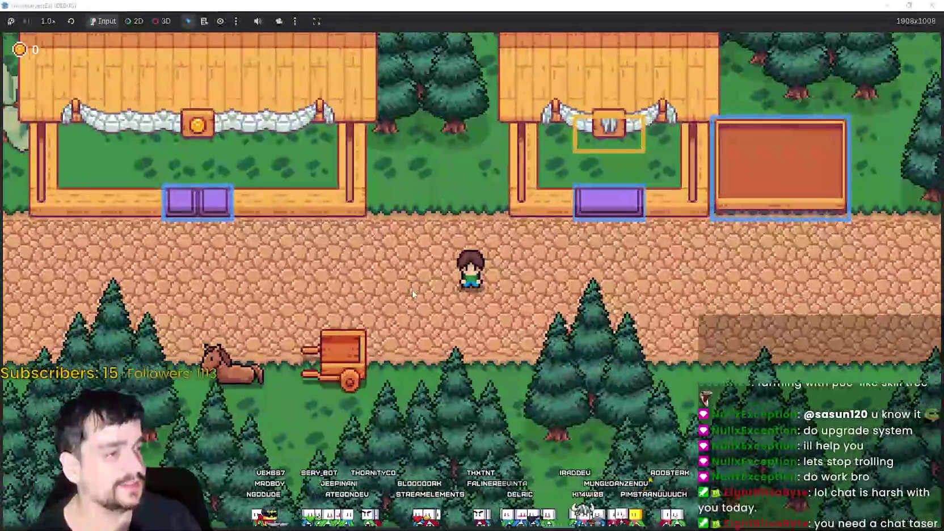
pyautogui.scroll(2, 401, 275)
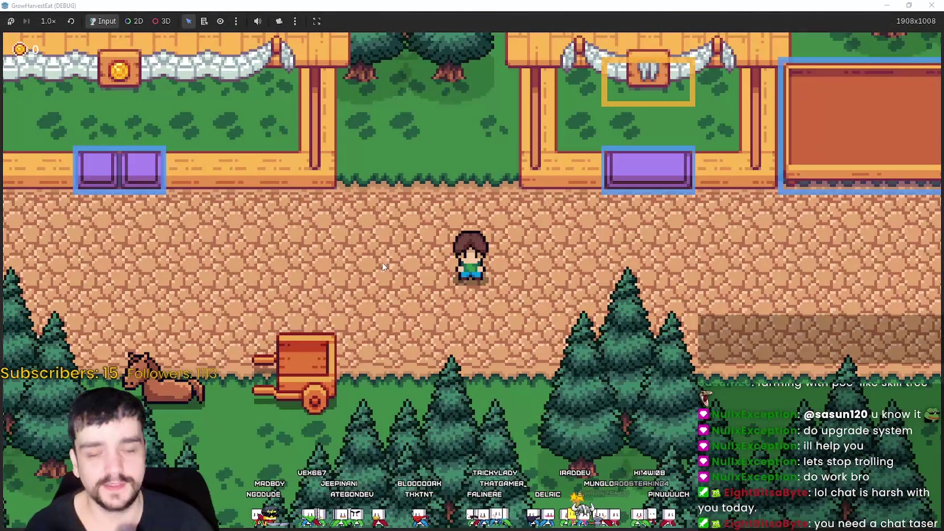
pyautogui.press('s')
pyautogui.press('d')
pyautogui.press('w')
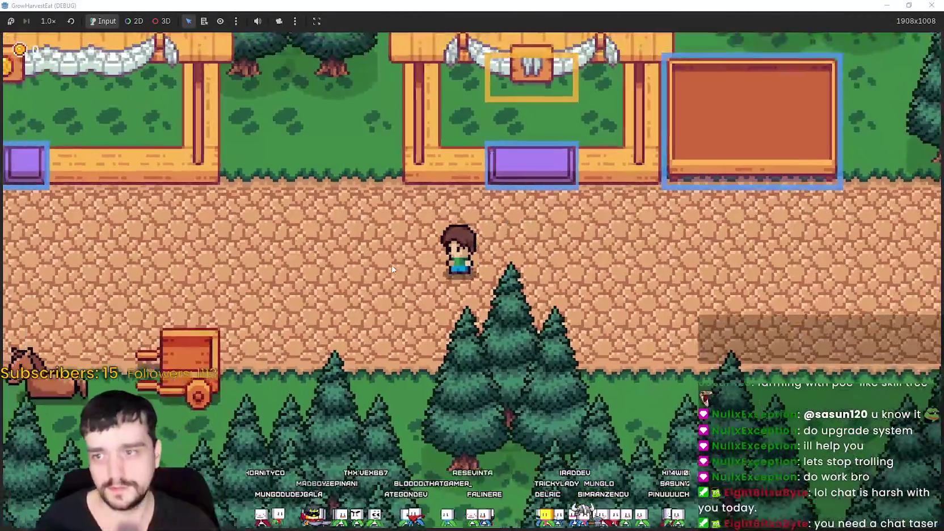
pyautogui.scroll(-2, 335, 259)
pyautogui.scroll(1, 335, 259)
# Walk the farmer to the horse and interact with it to bring up stage selection.
pyautogui.click(908, 5)
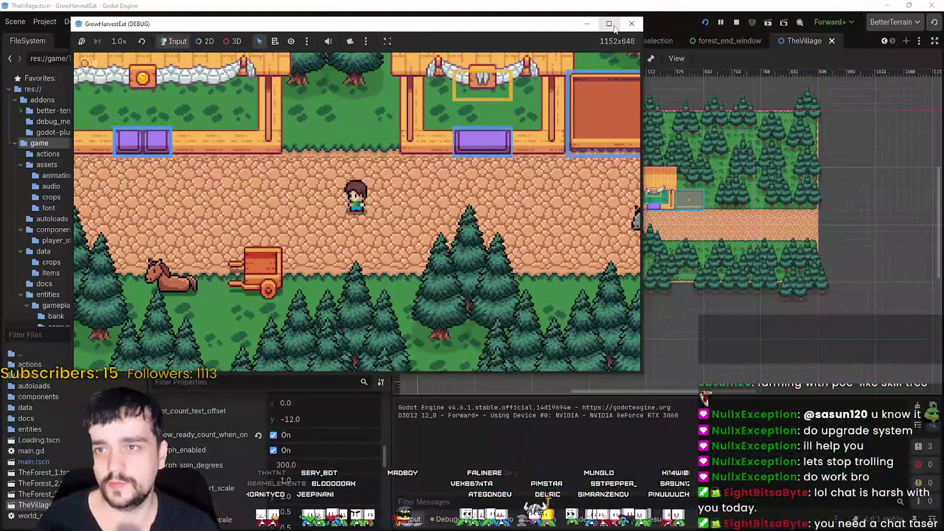
pyautogui.click(609, 23)
pyautogui.press('a')
pyautogui.scroll(1, 597, 333)
pyautogui.press('s')
pyautogui.press('e')
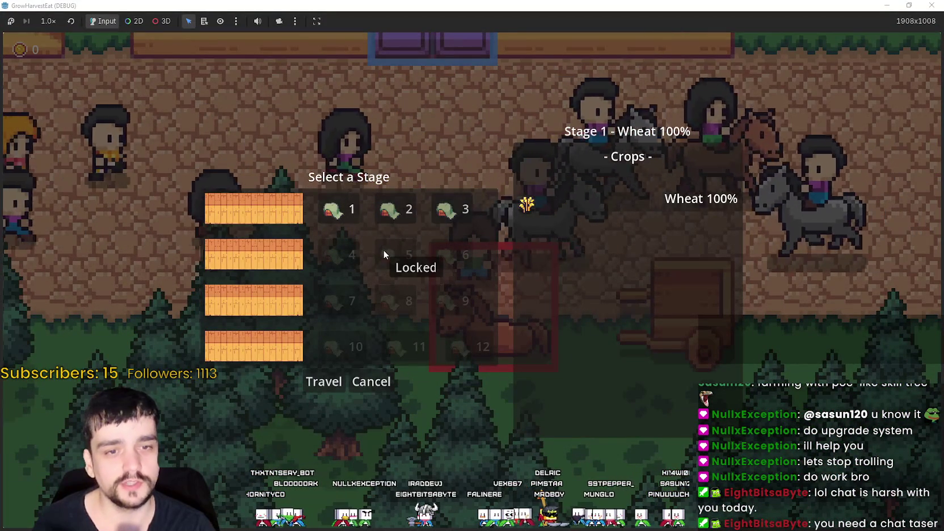
# Compare the Stage 1 and Stage 2 crop mixes and start the trip to the forest.
pyautogui.click(397, 210)
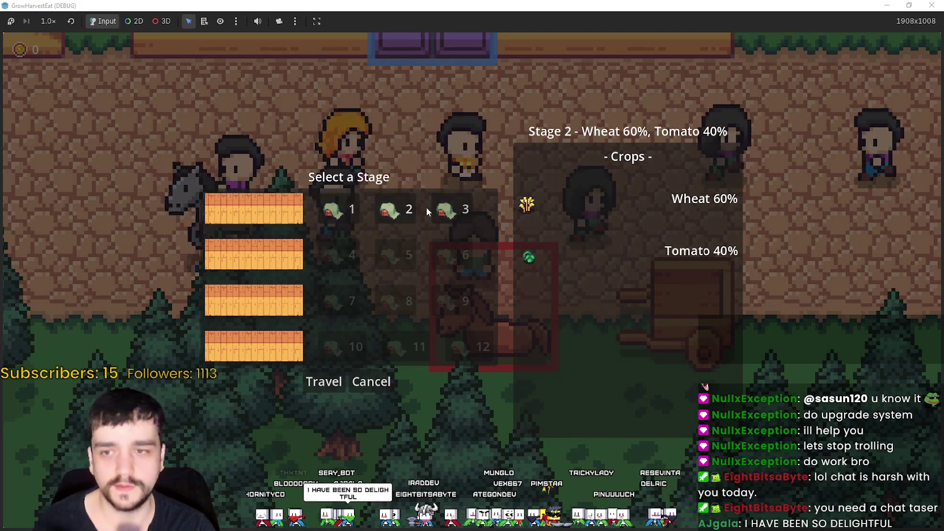
pyautogui.click(339, 209)
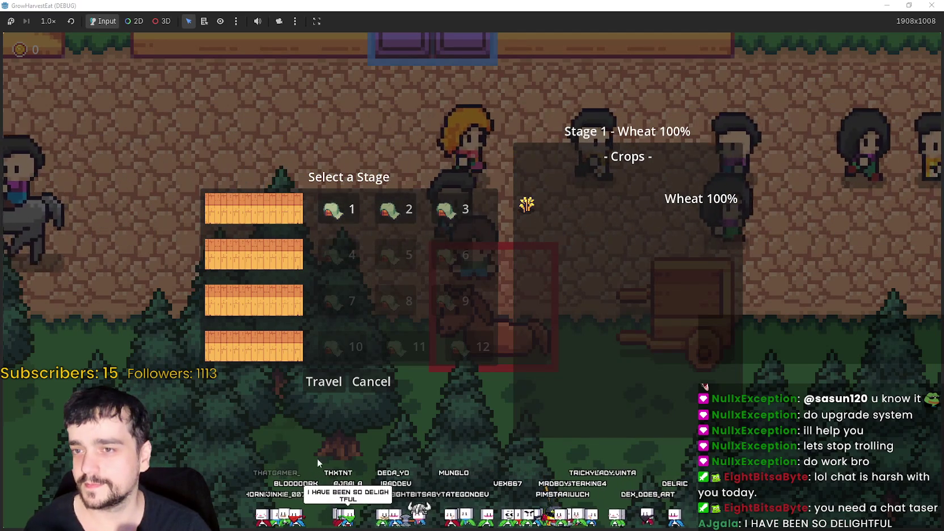
pyautogui.click(409, 212)
pyautogui.click(323, 381)
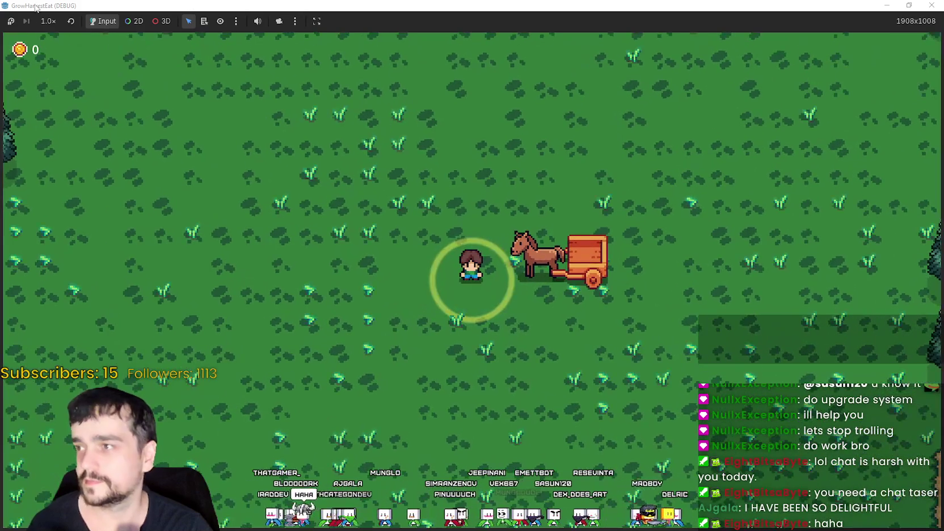
# Run the game at 8.0× speed until the forest crops mature, then restore 1.0× speed.
pyautogui.click(48, 21)
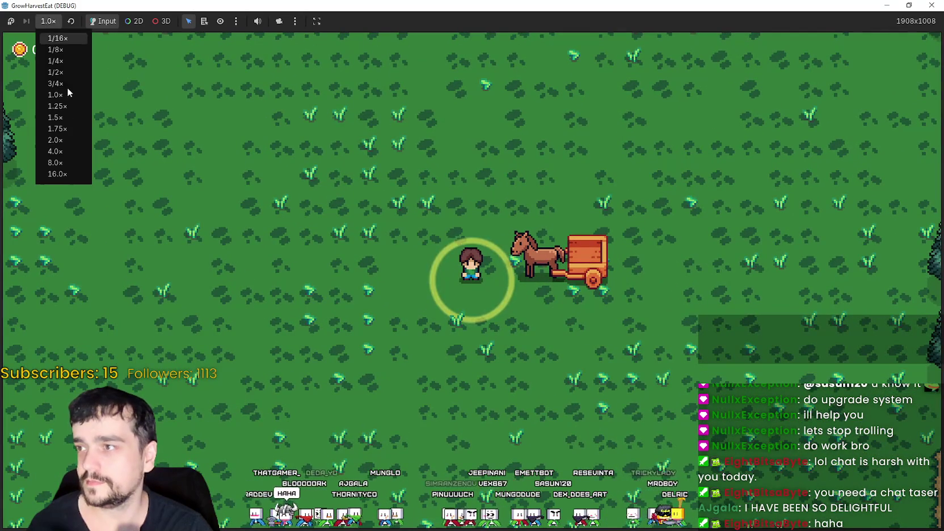
pyautogui.click(57, 162)
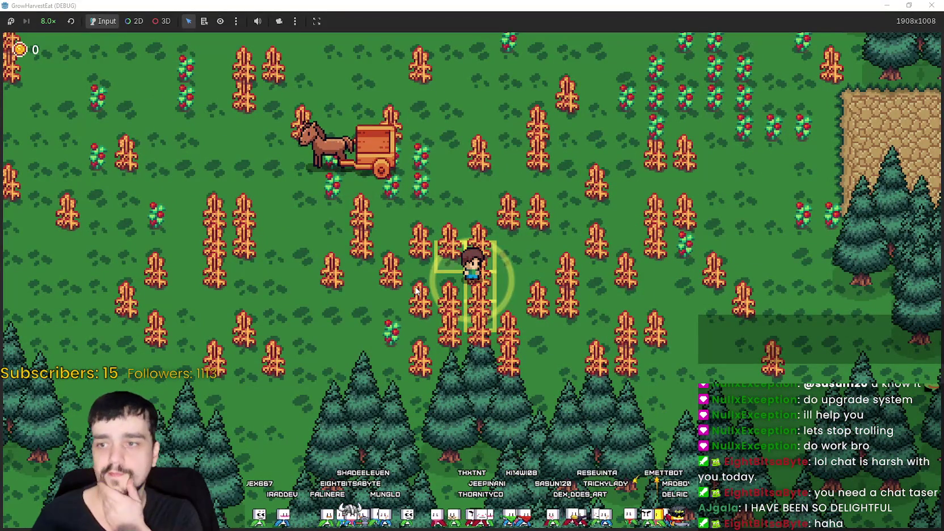
pyautogui.click(45, 21)
pyautogui.click(61, 96)
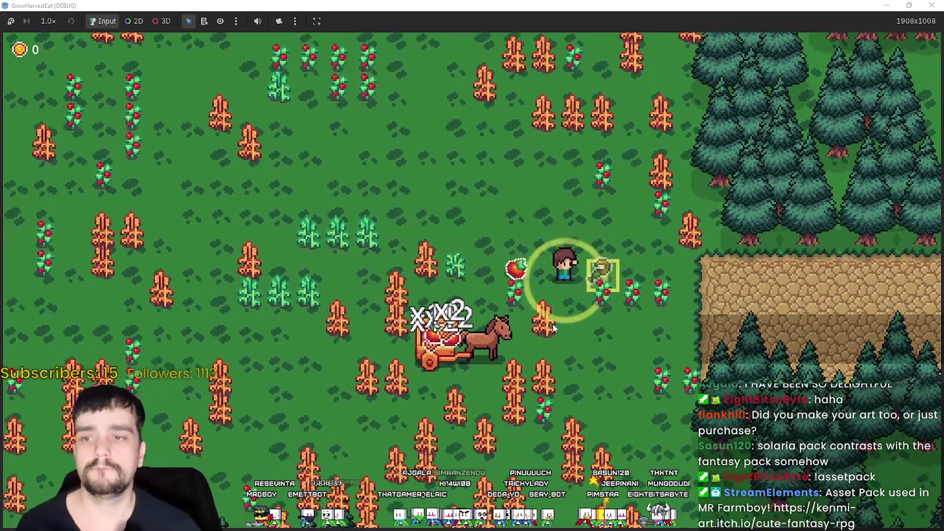
# Harvest the tomato plants and nearby wheat in the lower forest field into the cart.
pyautogui.press('d')
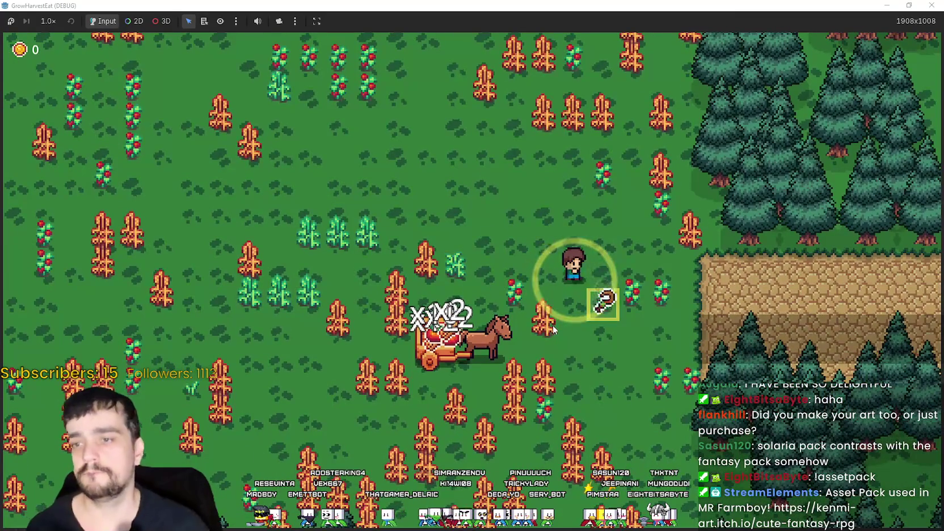
pyautogui.press('d')
pyautogui.press('a')
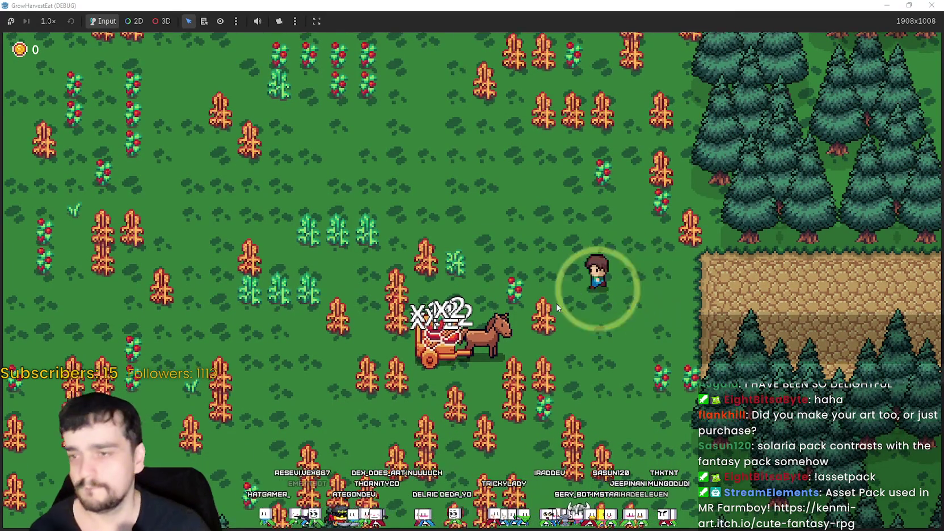
pyautogui.press('s')
pyautogui.press('d')
pyautogui.press('s')
pyautogui.press('a')
pyautogui.press('a')
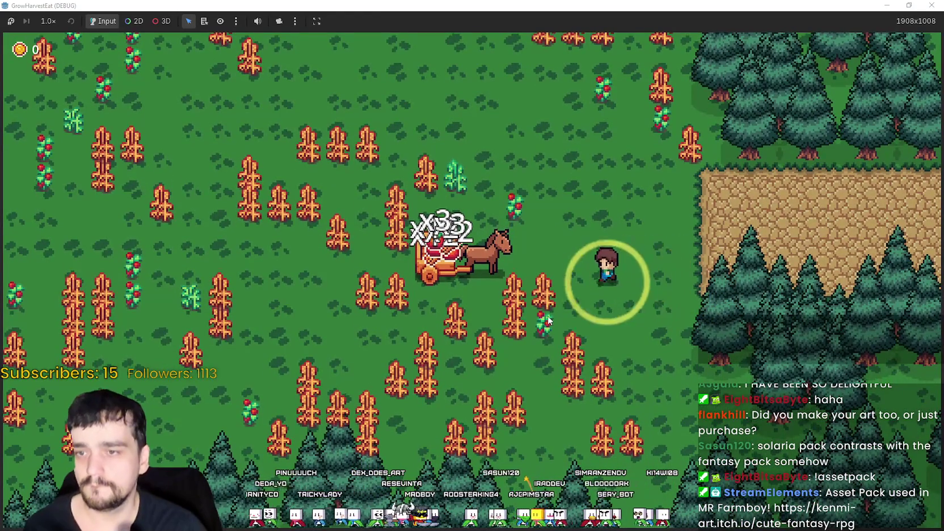
pyautogui.press('s')
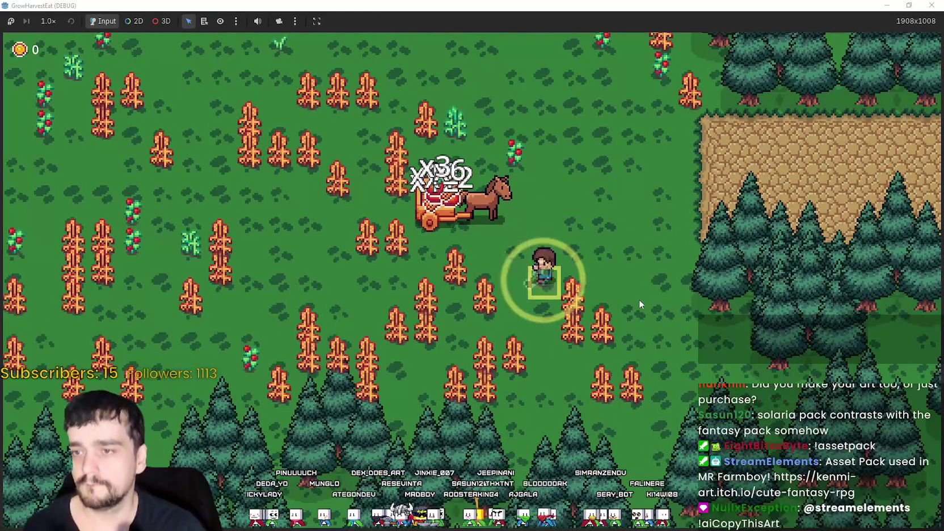
pyautogui.press('d')
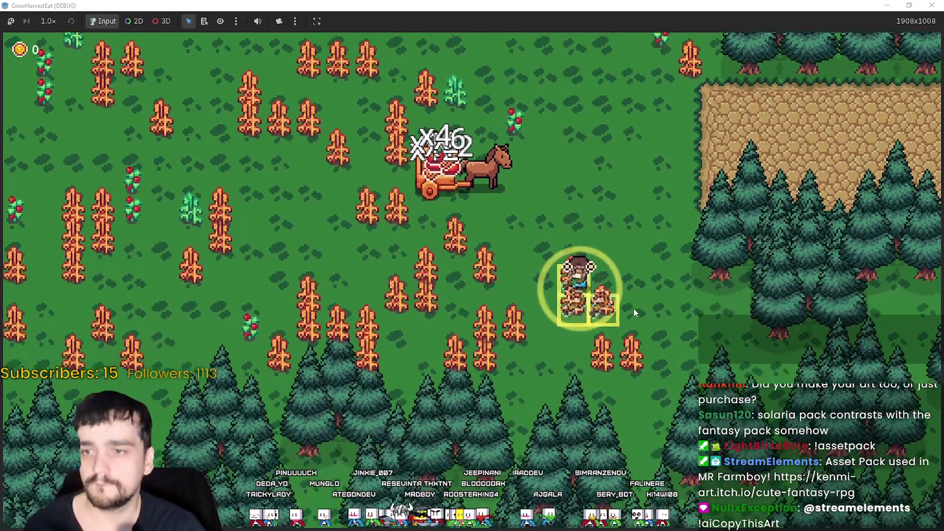
pyautogui.press('a')
# Harvest the remaining wheat up the field until the cart holds 120, then reach the clearing exit.
pyautogui.press('a')
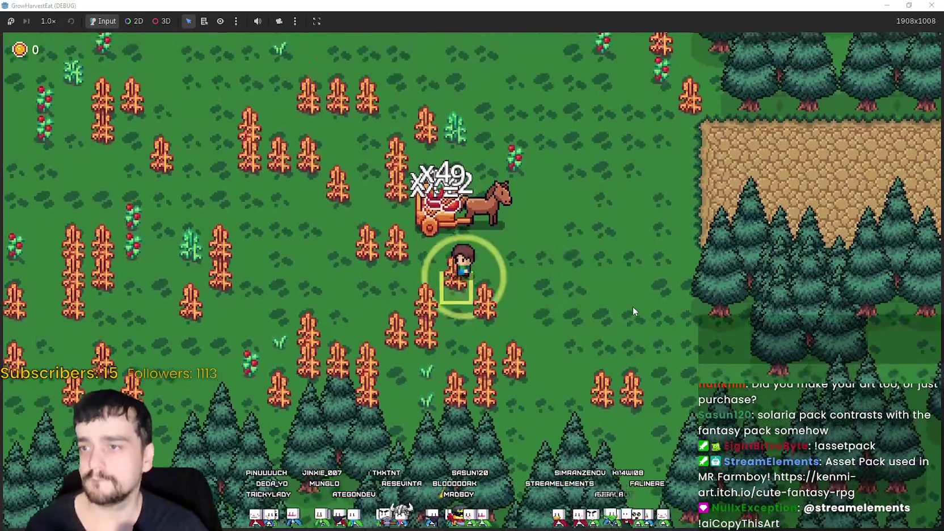
pyautogui.press('a')
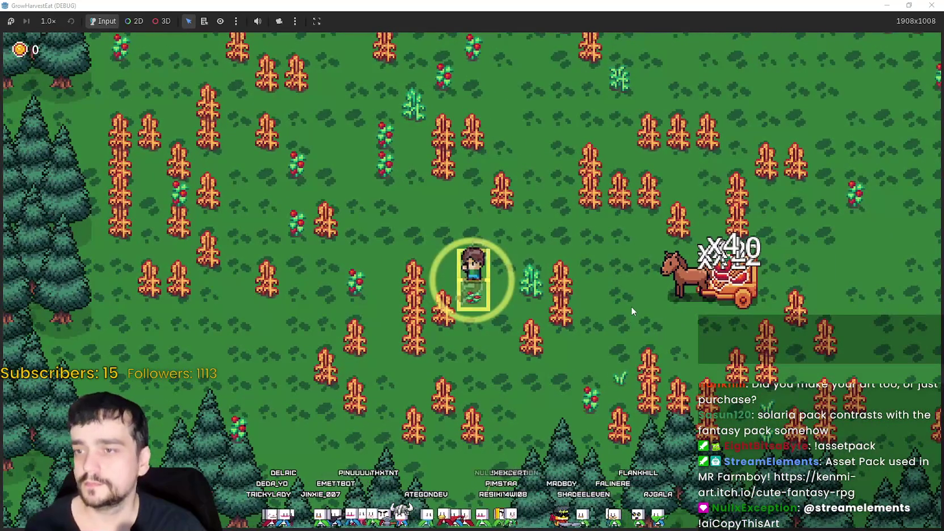
pyautogui.press('w')
pyautogui.press('a')
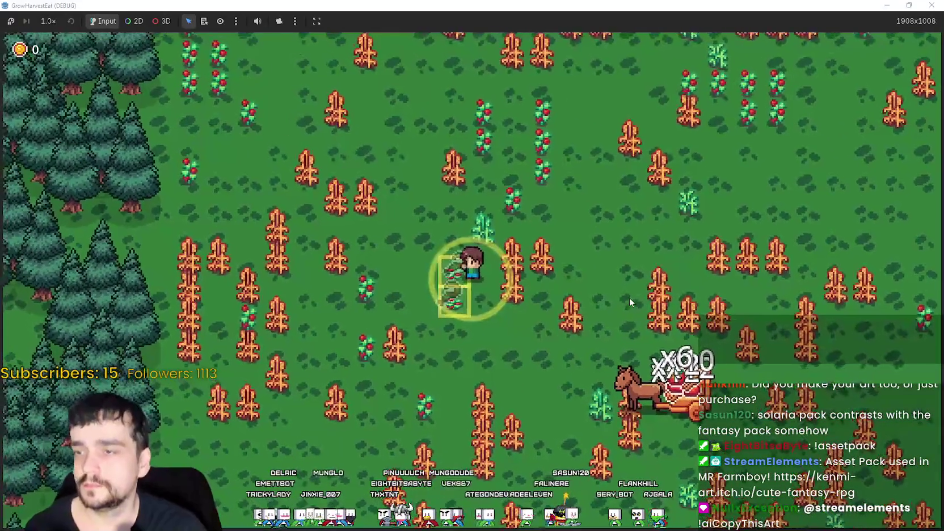
pyautogui.press('w')
pyautogui.press('d')
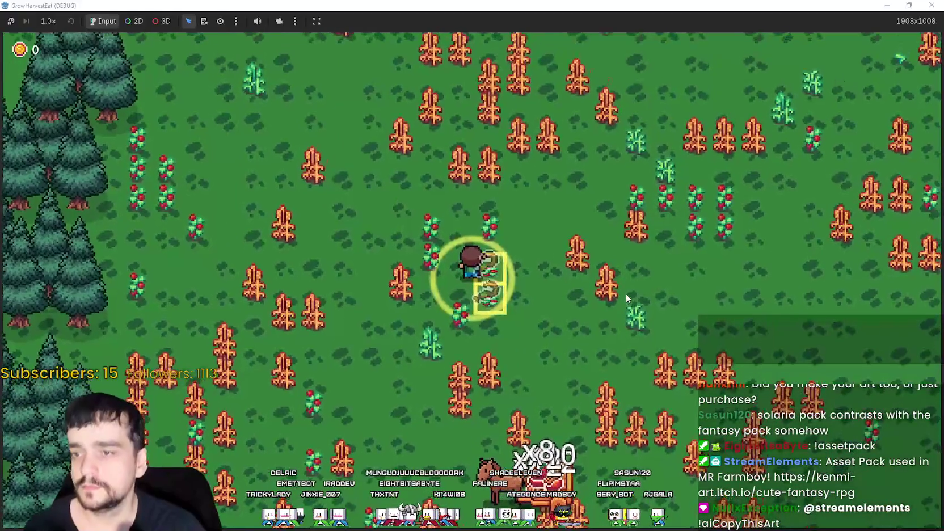
pyautogui.press('w')
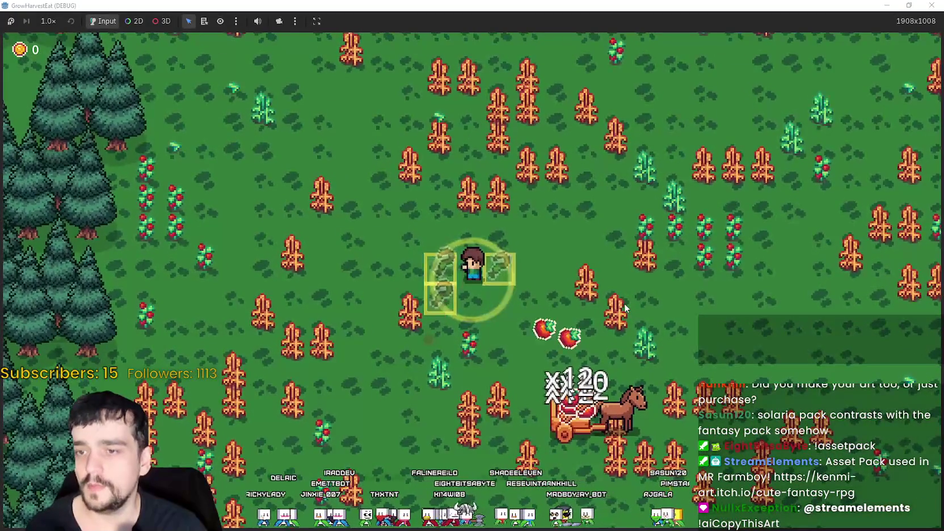
pyautogui.press('d')
pyautogui.press('d')
pyautogui.press('w')
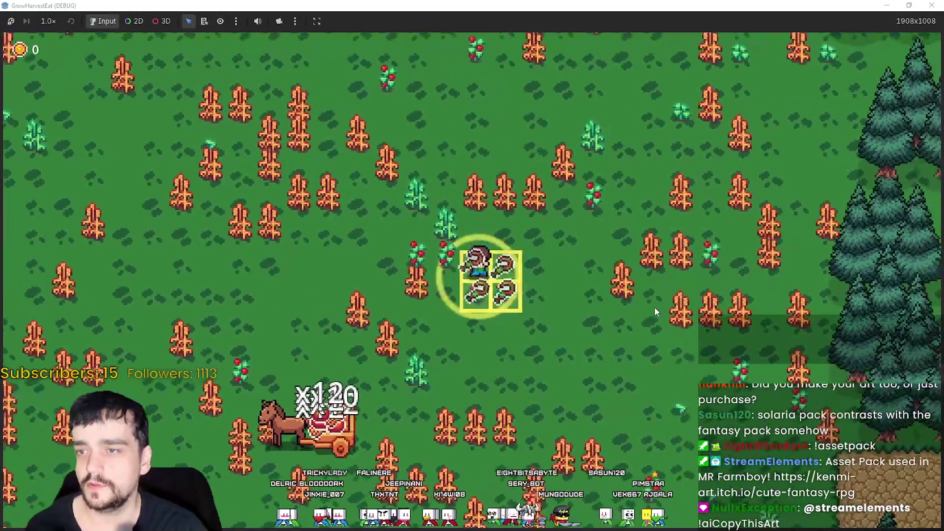
pyautogui.press('s')
pyautogui.press('d')
pyautogui.press('d')
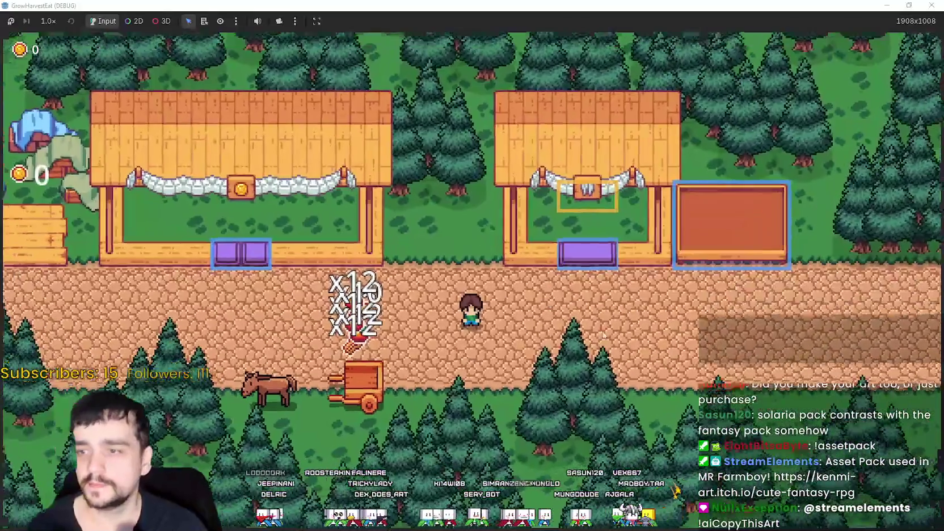
# Walk from the horse cart to the orange market stall in the village.
pyautogui.press('a')
pyautogui.press('s')
pyautogui.press('d')
pyautogui.press('d')
pyautogui.press('w')
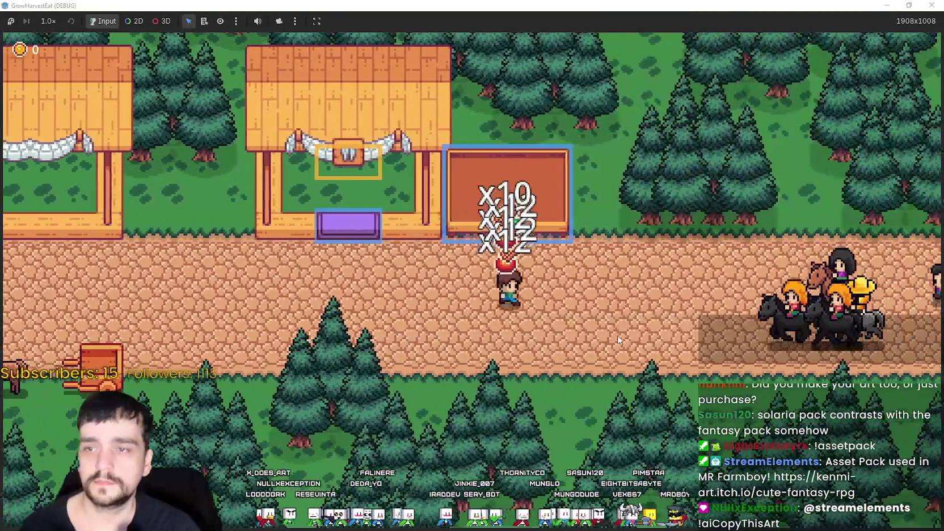
pyautogui.press('w')
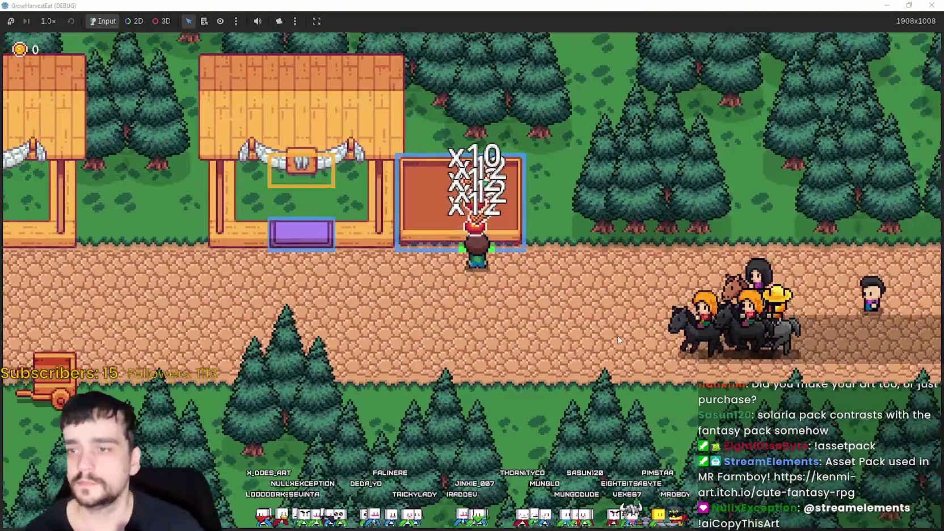